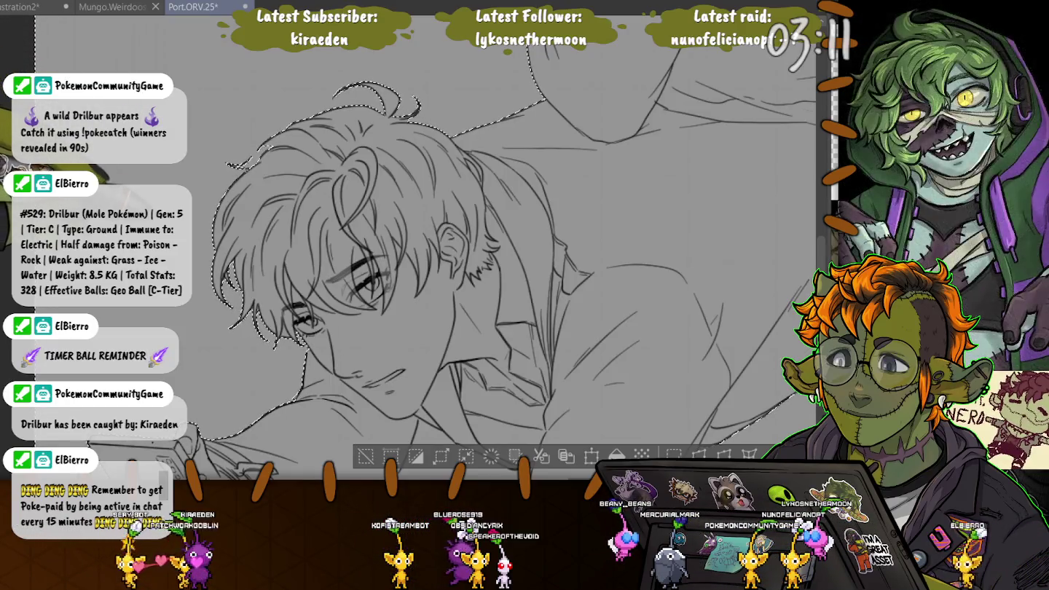
- Clear the selection around the two figures
scroll(430, 247, down, 2)
scroll(429, 248, down, 4)
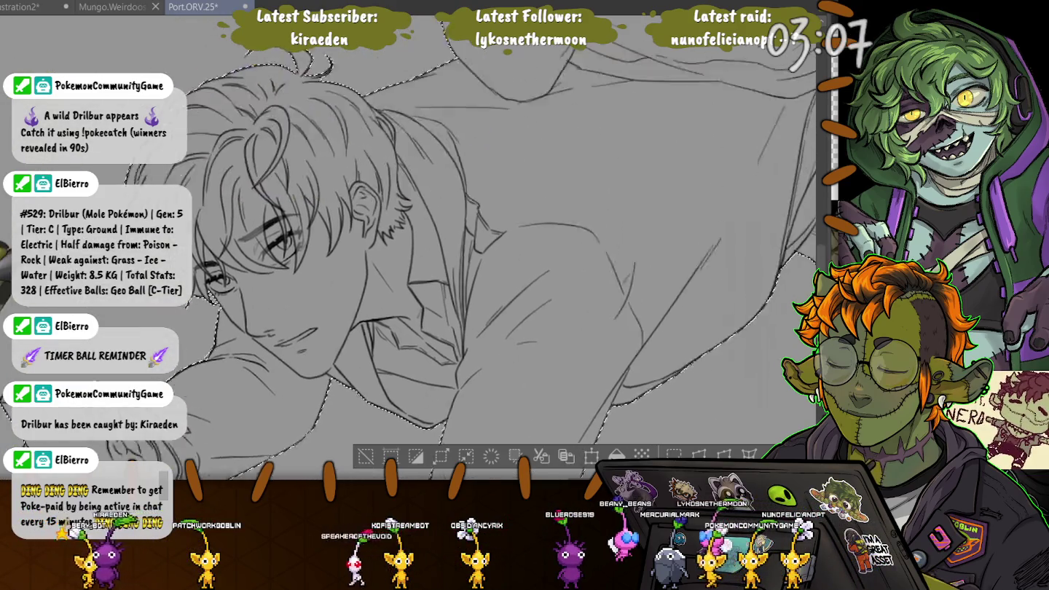
scroll(430, 247, up, 3)
scroll(430, 248, up, 3)
scroll(430, 248, down, 2)
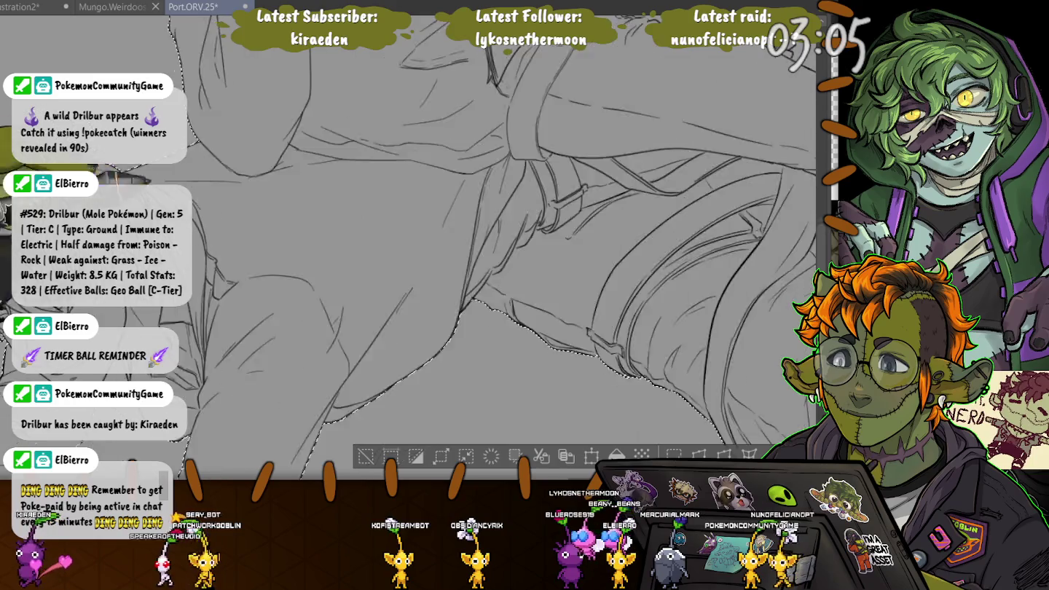
scroll(430, 247, down, 3)
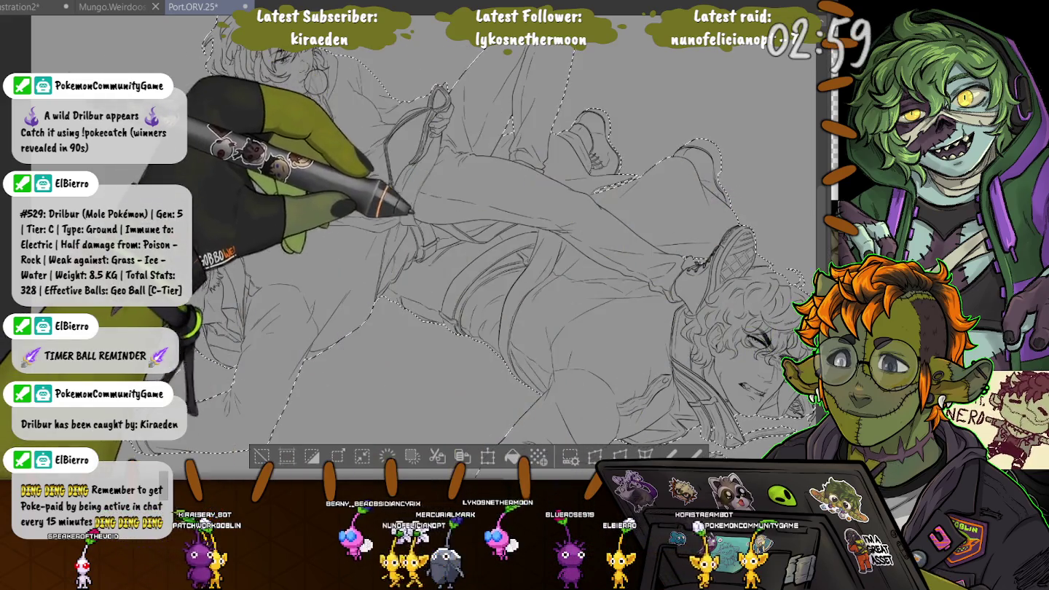
key(ctrl+d)
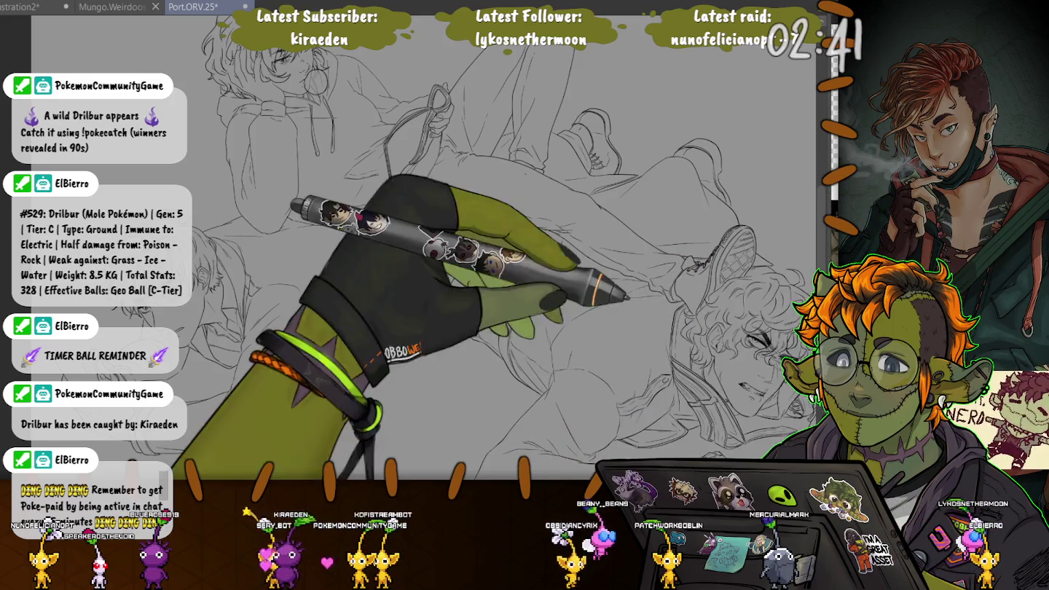
- Fill the lying man's face with orange skin tone and save the illustration
drag(510, 255, 350, 204)
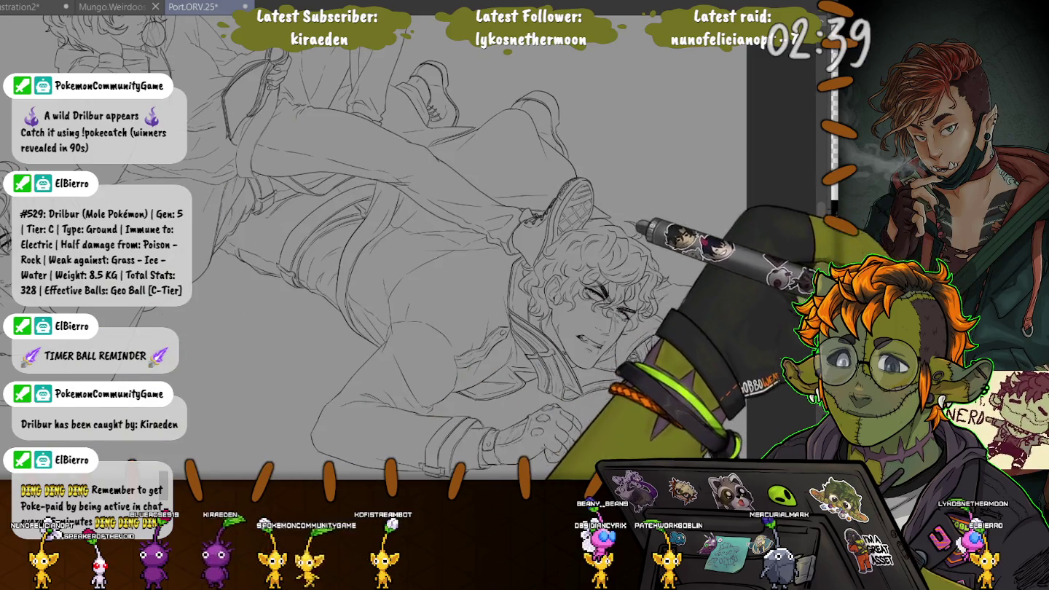
click(583, 332)
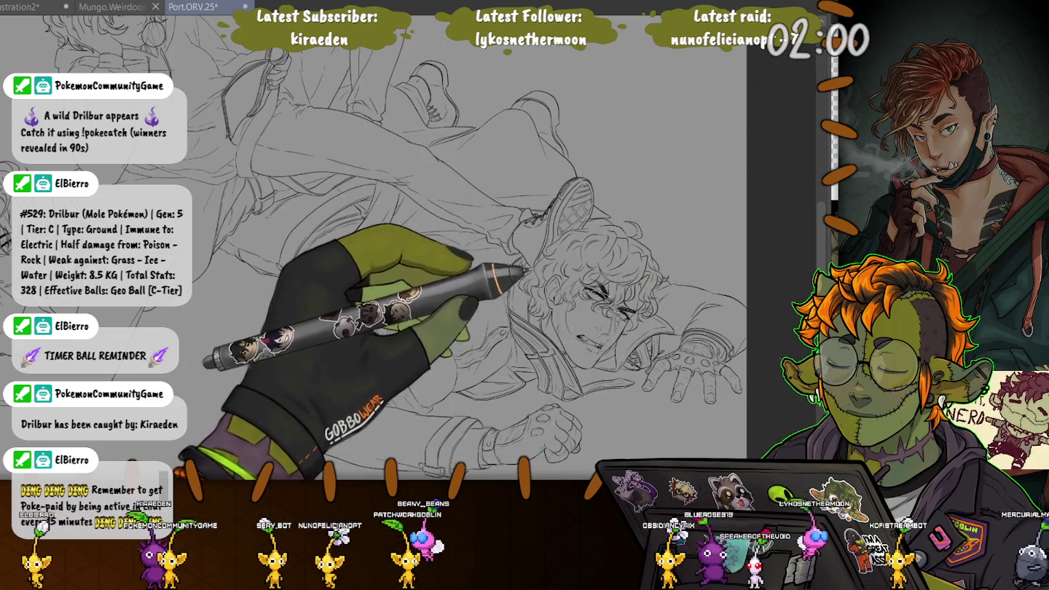
key(ctrl+s)
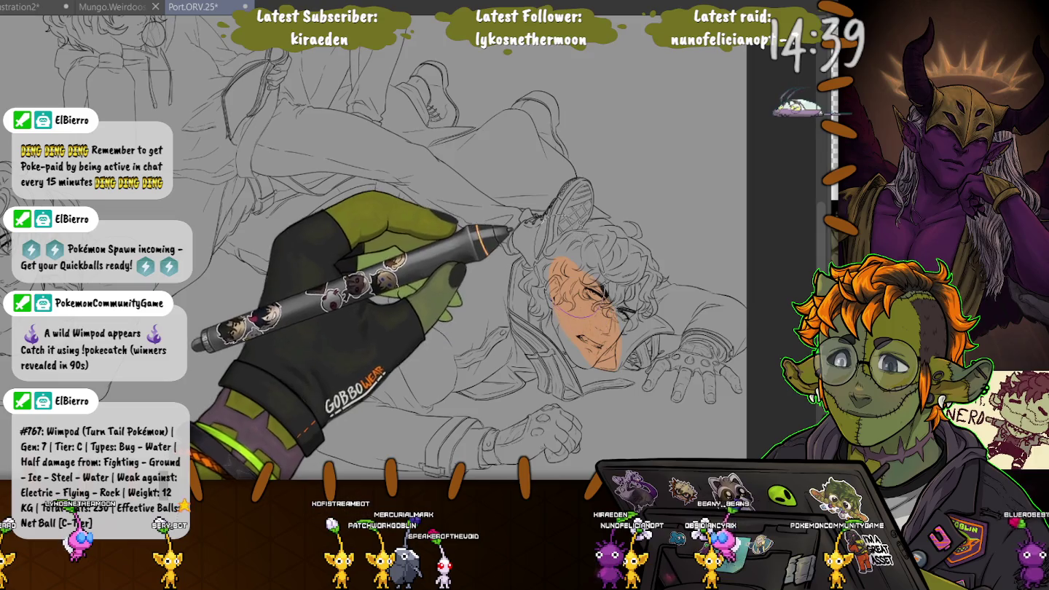
- Undo the flat face fill and a brushed skin patch, then try a cheek blush stroke
key(ctrl+z)
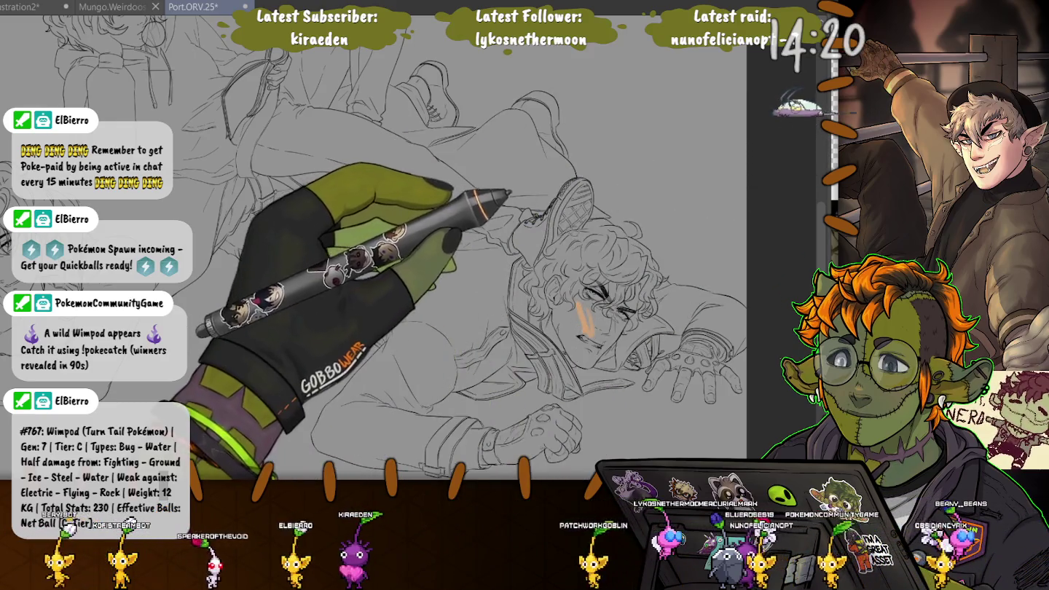
mouse_move(565, 309)
mouse_down()
mouse_move(599, 336)
mouse_move(590, 360)
mouse_move(605, 291)
mouse_up()
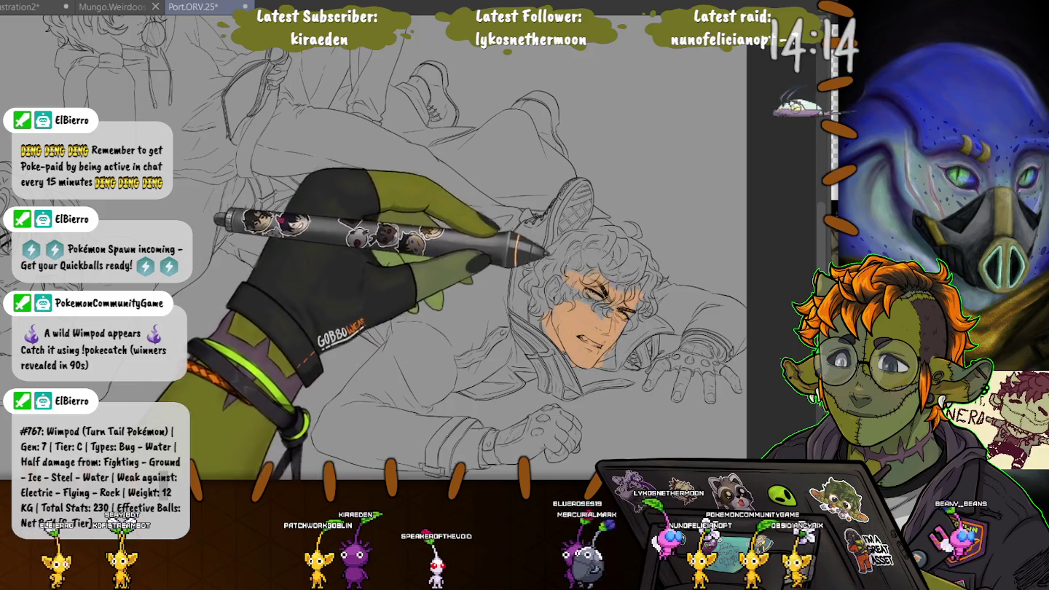
key(ctrl+z)
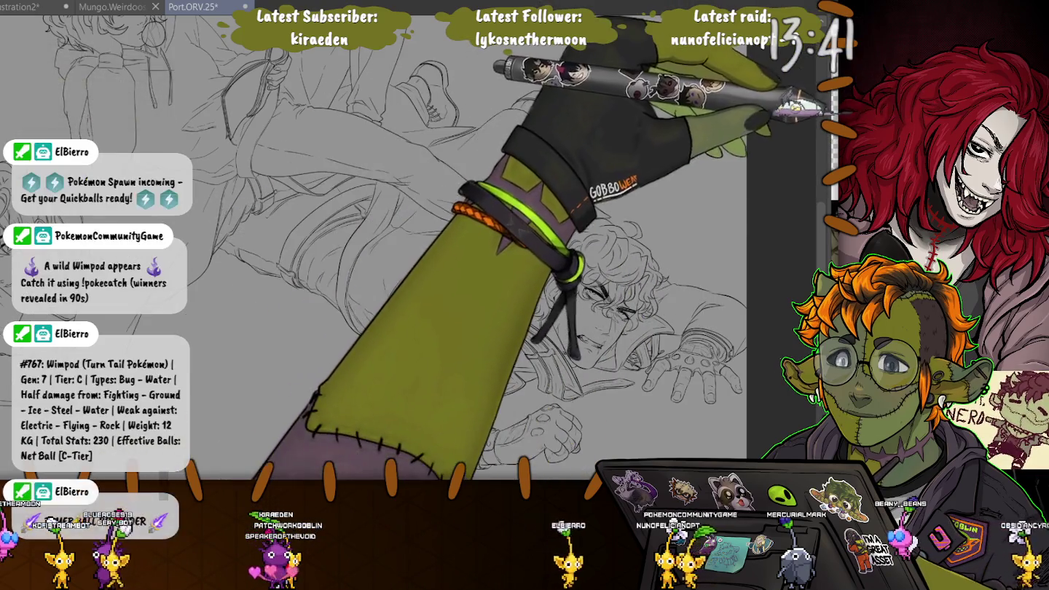
drag(580, 306, 590, 325)
- Airbrush orange skin tone over the man's cheek, face and forehead
scroll(585, 321, up, 5)
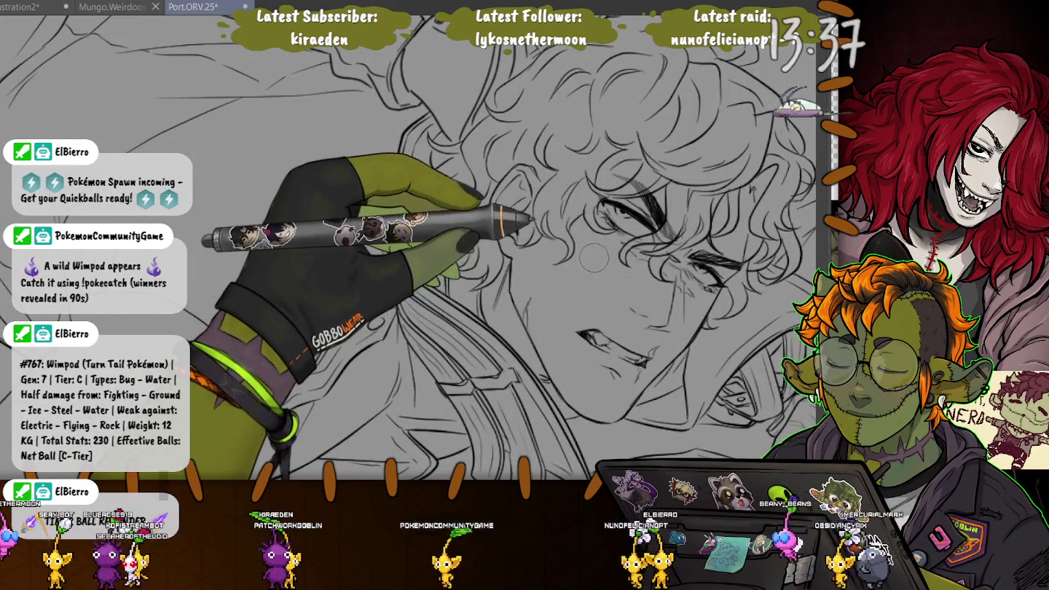
drag(620, 328, 571, 259)
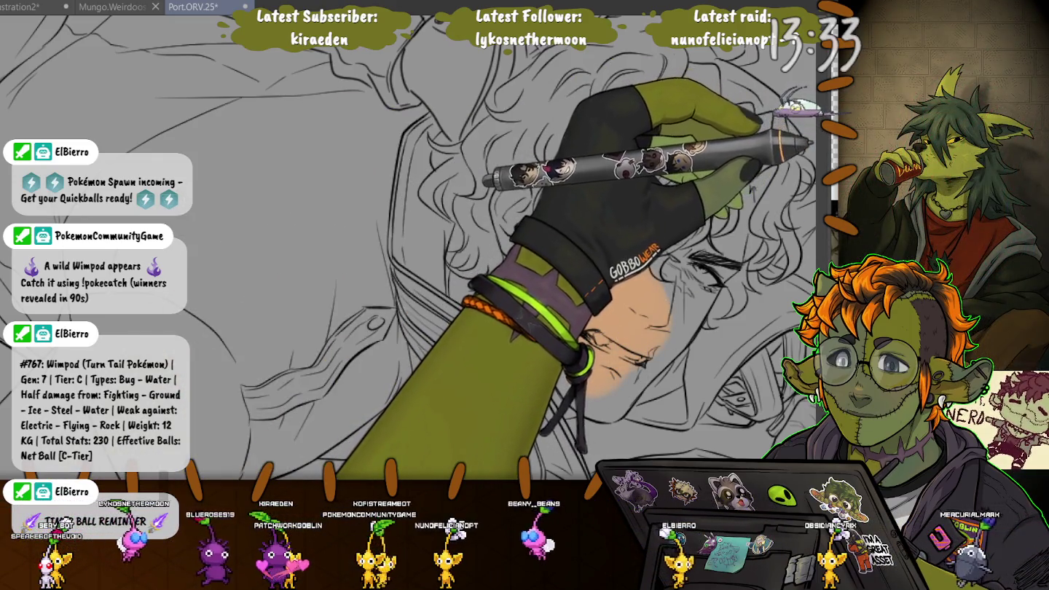
key(ctrl+z)
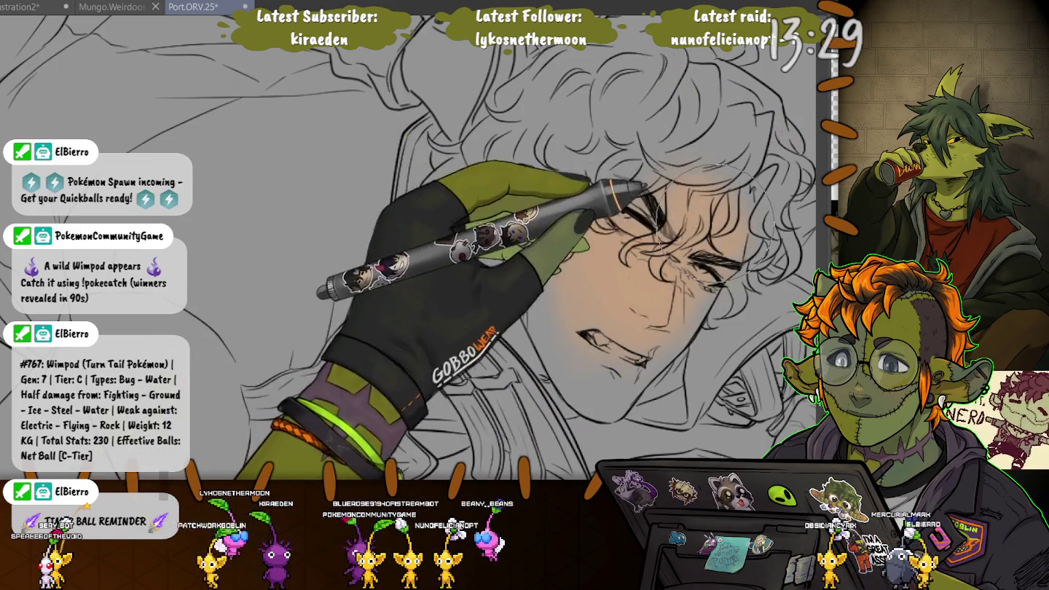
drag(657, 270, 576, 320)
mouse_move(555, 259)
mouse_down()
mouse_move(541, 335)
mouse_move(681, 240)
mouse_up()
- Airbrush skin tone onto the open hand's fingers and the clenched fist
mouse_move(576, 365)
mouse_down()
mouse_move(533, 371)
mouse_move(438, 331)
mouse_move(394, 117)
mouse_up()
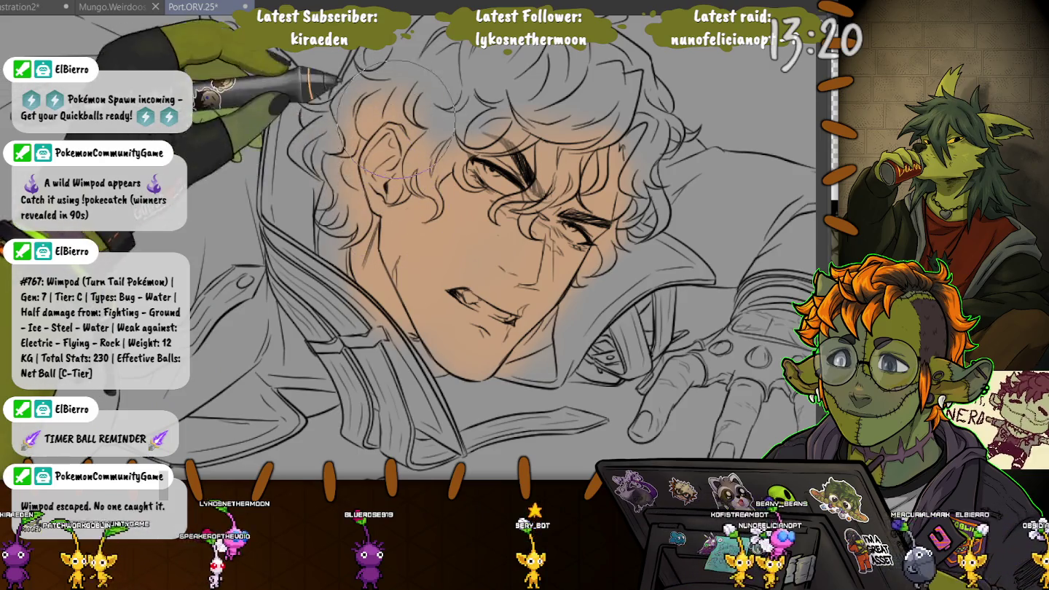
drag(350, 313, 386, 146)
mouse_move(555, 248)
mouse_down()
mouse_move(590, 233)
mouse_move(678, 232)
mouse_move(685, 156)
mouse_up()
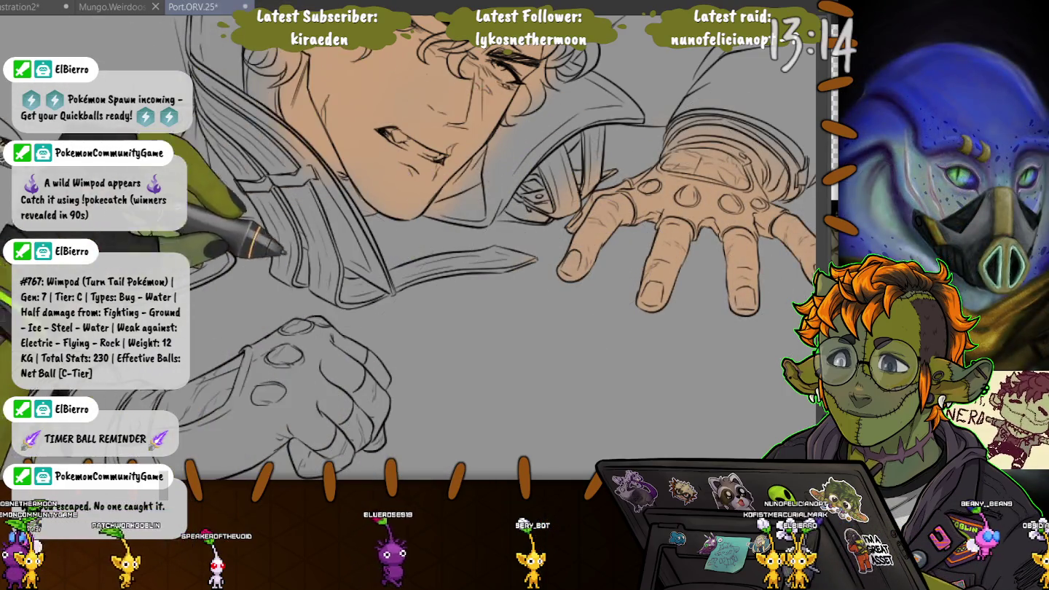
drag(280, 248, 408, 138)
drag(408, 263, 453, 343)
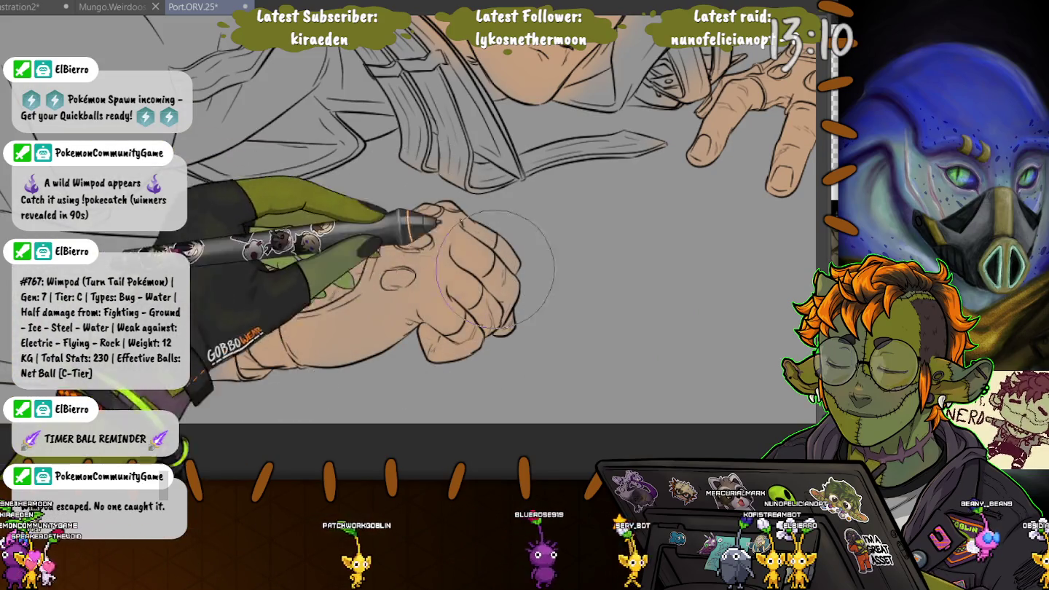
- Shade the curly hair on top of the head grey
drag(490, 225, 539, 260)
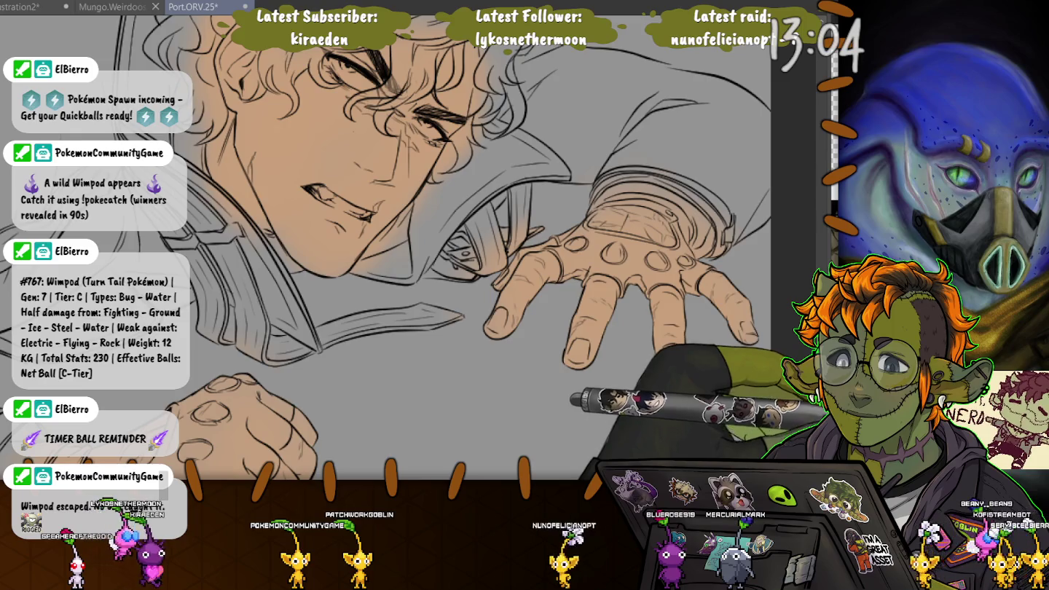
drag(438, 109, 525, 328)
drag(531, 174, 459, 157)
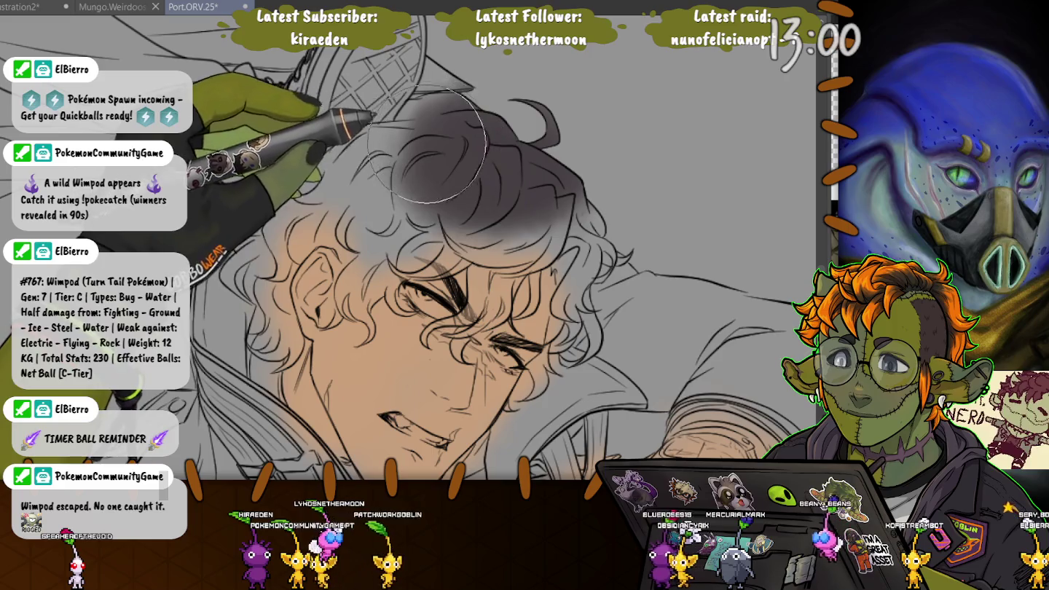
- With a smaller brush, darken the curly hair on the crown, temple and both sides
key(bracketleft)
key(bracketleft)
key(bracketleft)
mouse_move(556, 188)
mouse_down()
mouse_move(529, 151)
mouse_move(469, 251)
mouse_move(466, 232)
mouse_up()
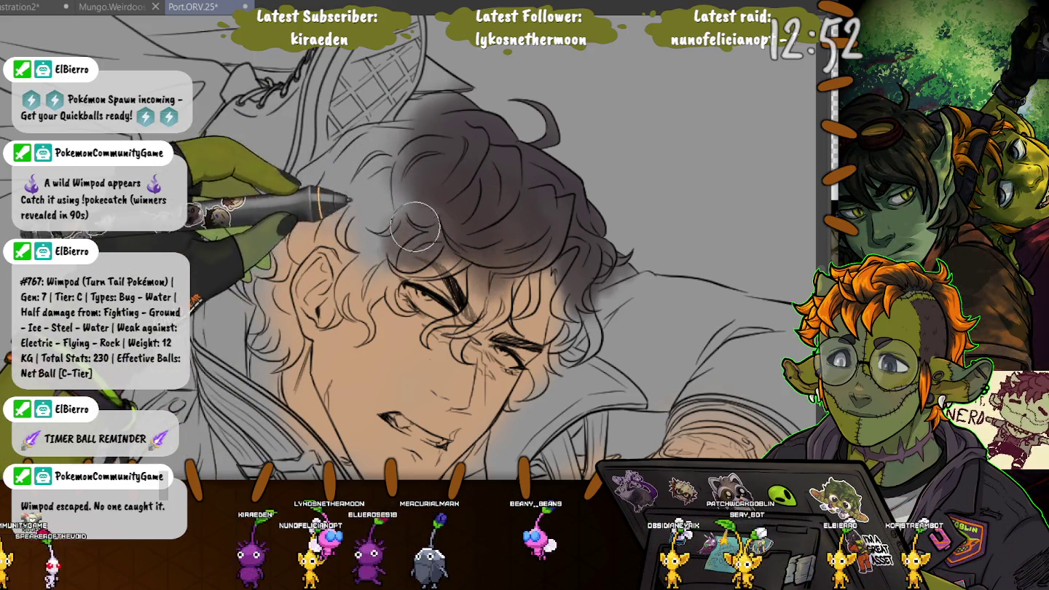
drag(358, 260, 350, 199)
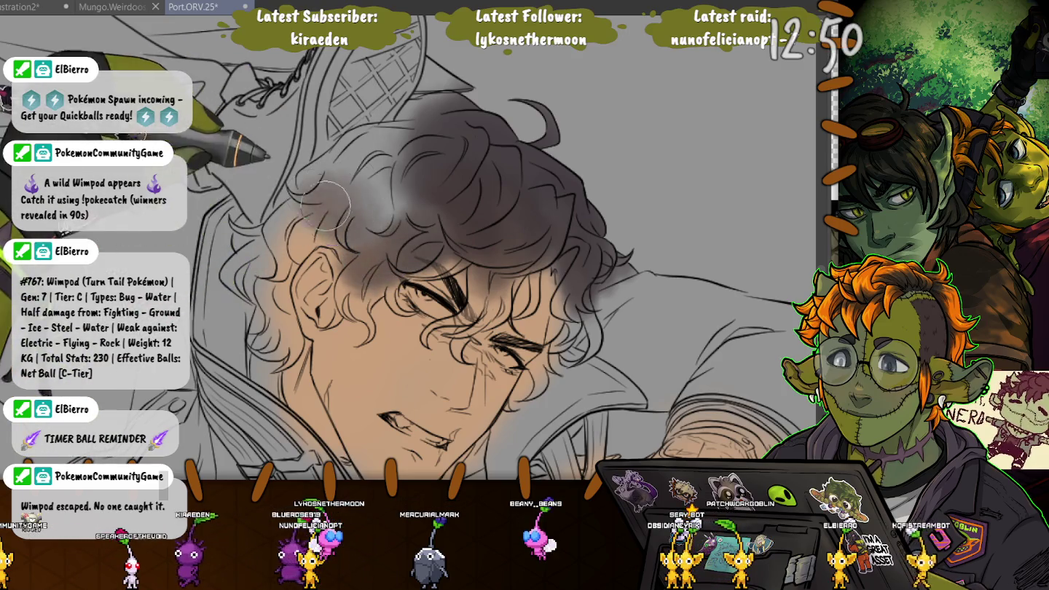
mouse_move(386, 240)
mouse_down()
mouse_move(414, 230)
mouse_move(398, 160)
mouse_move(425, 173)
mouse_up()
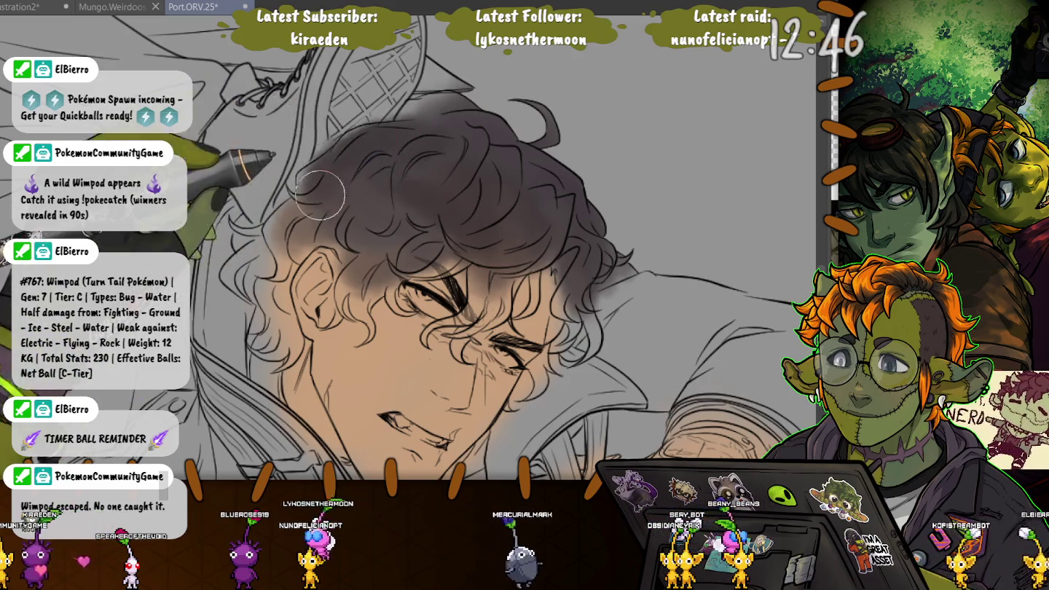
mouse_move(425, 173)
mouse_down()
mouse_move(363, 208)
mouse_move(349, 239)
mouse_up()
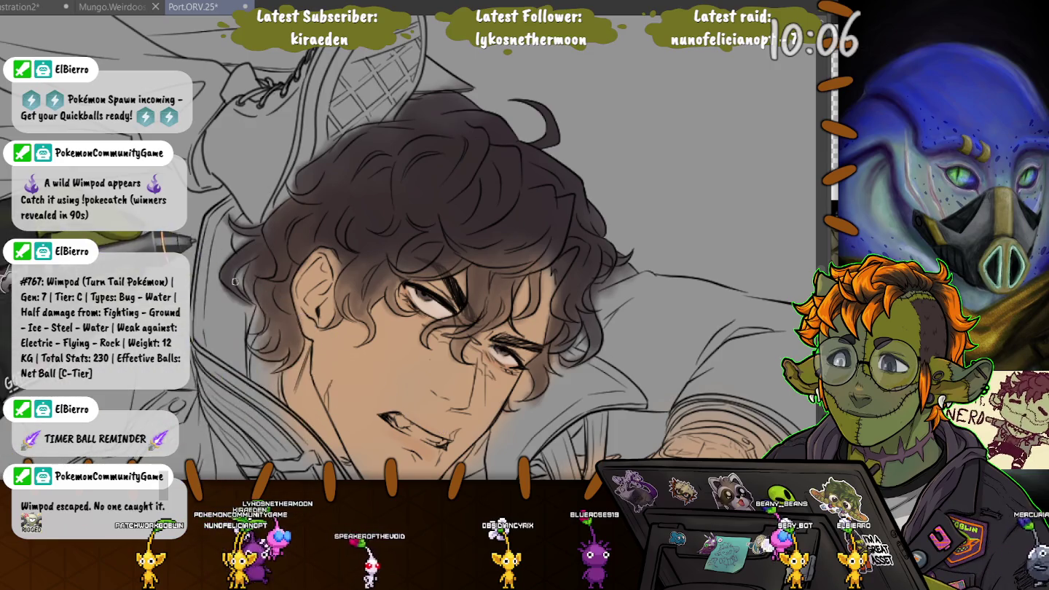
drag(290, 345, 271, 284)
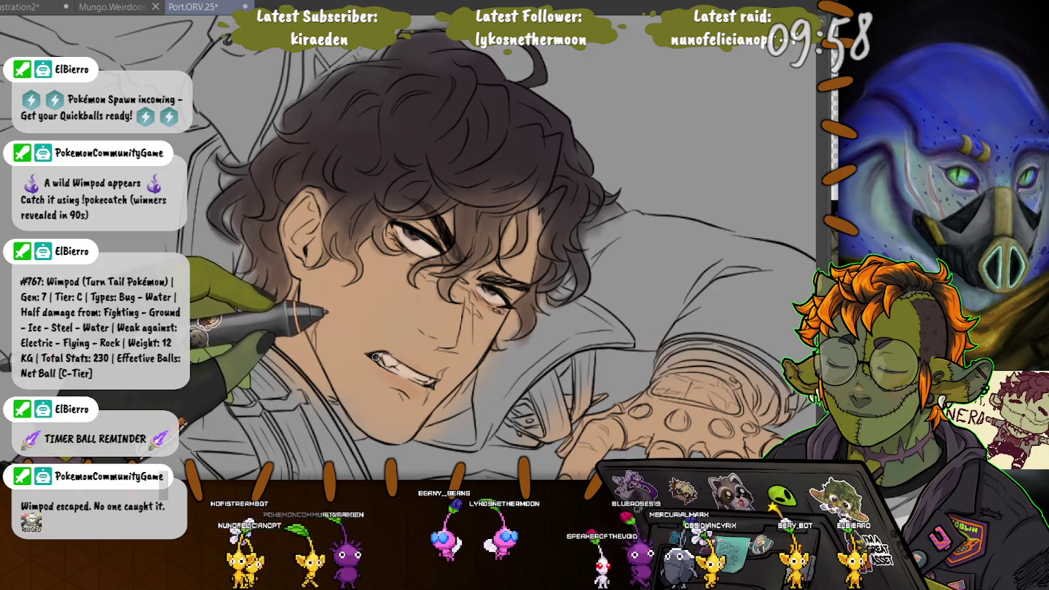
- Smooth and deepen the tan skin on the man's face
drag(335, 318, 232, 180)
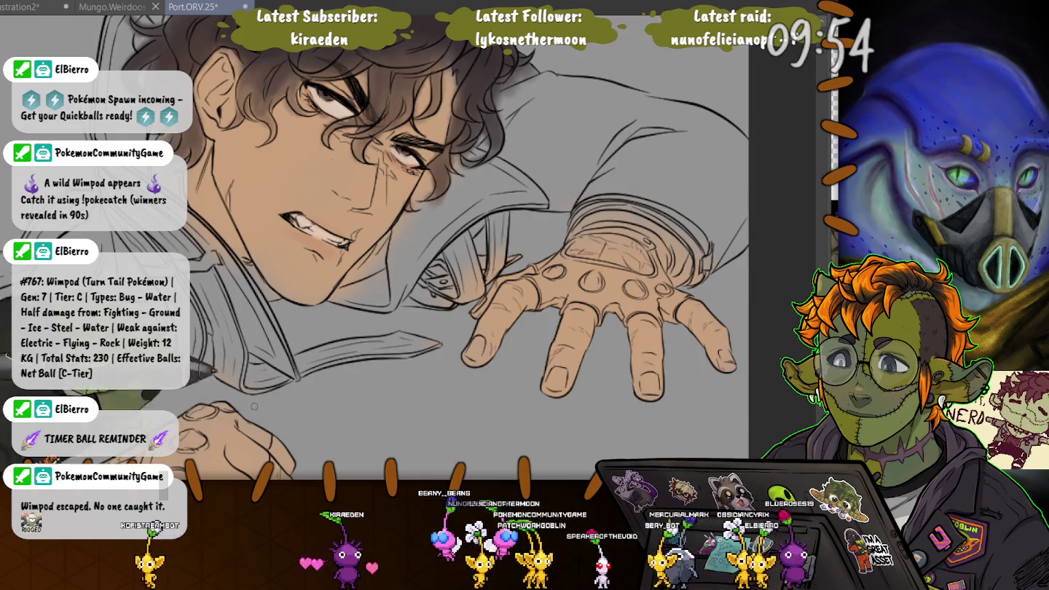
drag(341, 138, 449, 240)
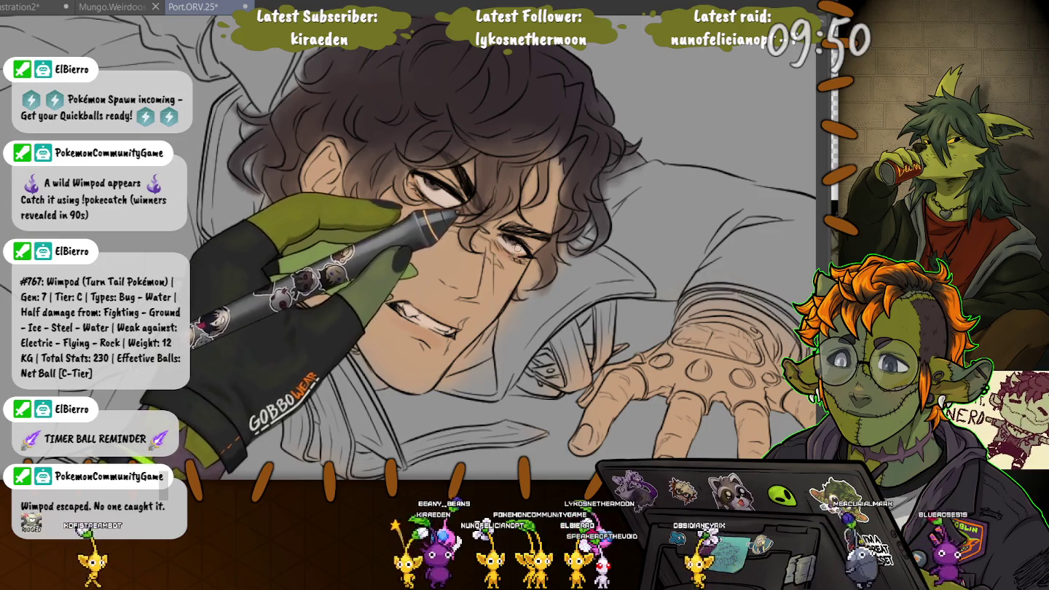
drag(452, 214, 406, 167)
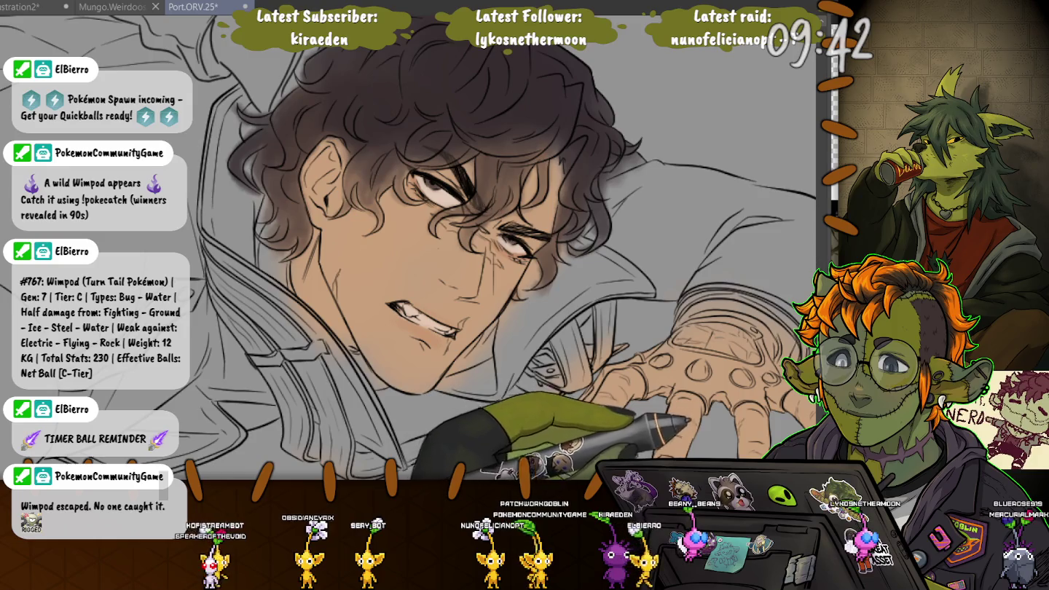
- Hide the colour so the curly-haired man shows as plain line art
drag(437, 262, 288, 182)
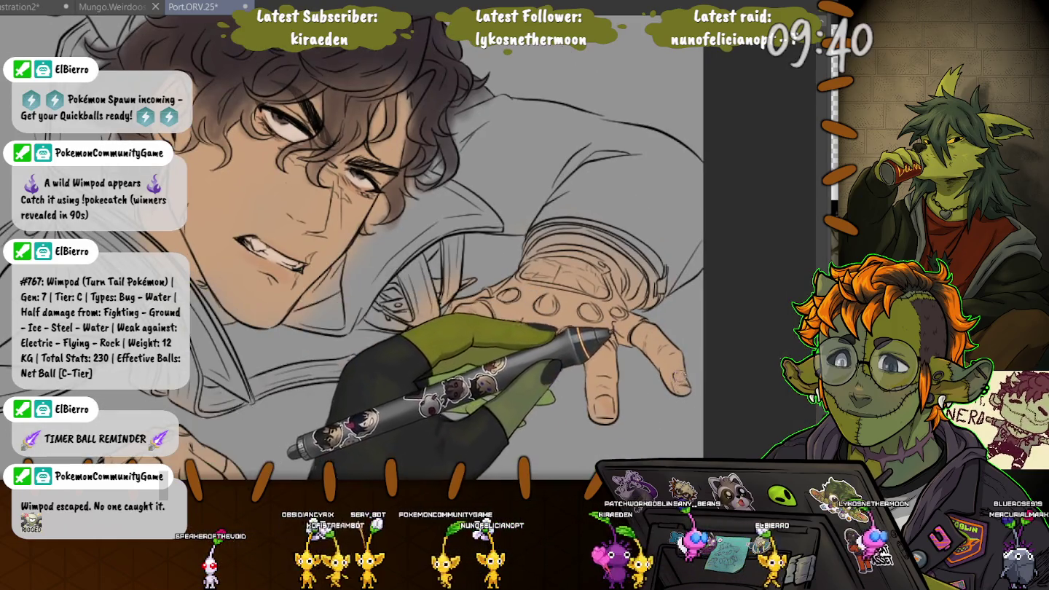
drag(364, 292, 554, 168)
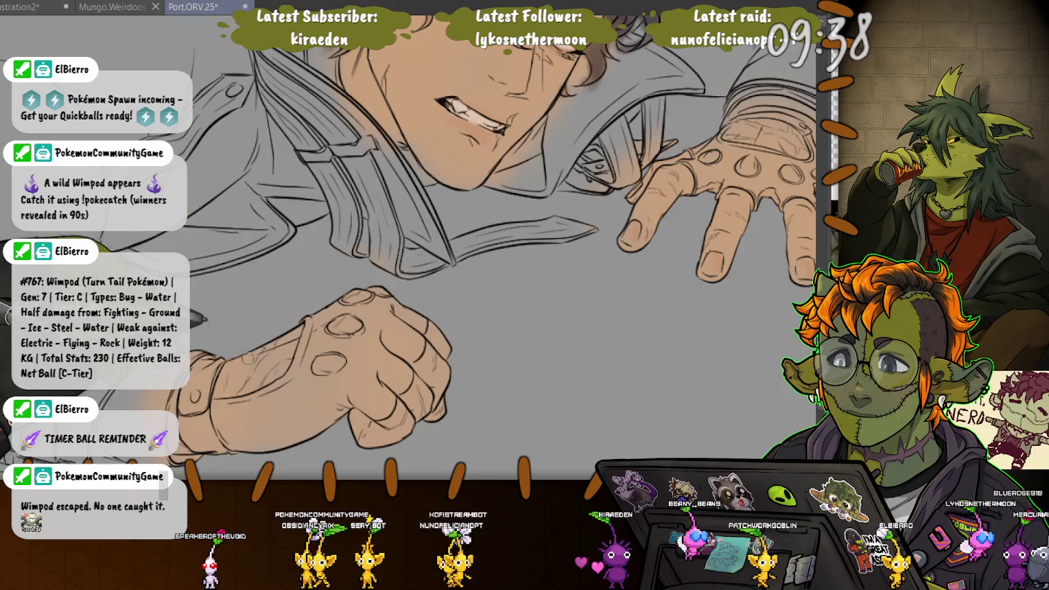
mouse_move(409, 240)
mouse_down()
mouse_move(416, 167)
mouse_move(438, 306)
mouse_move(423, 466)
mouse_up()
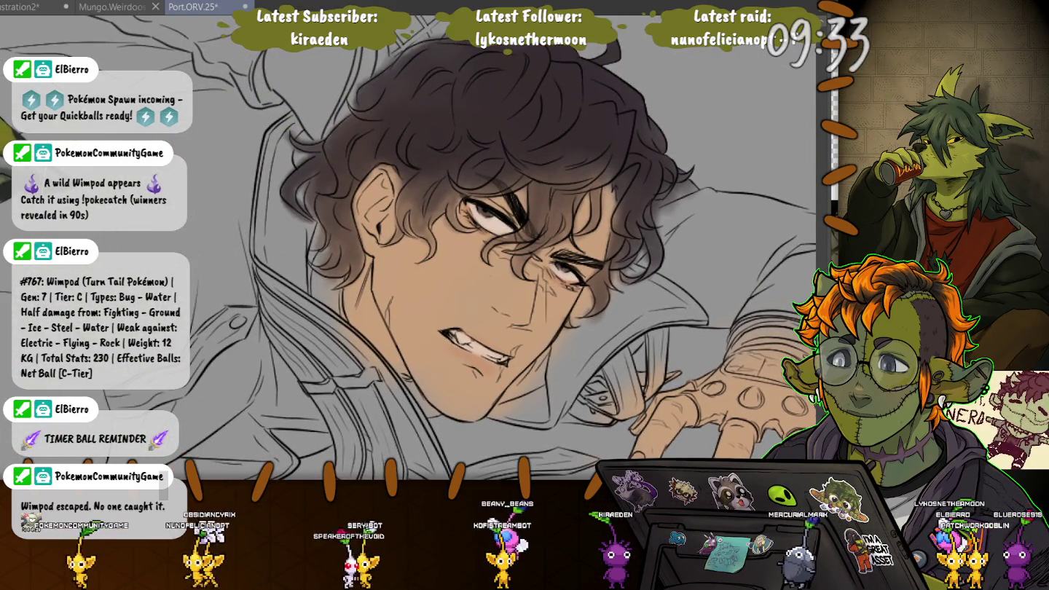
key(ctrl+z)
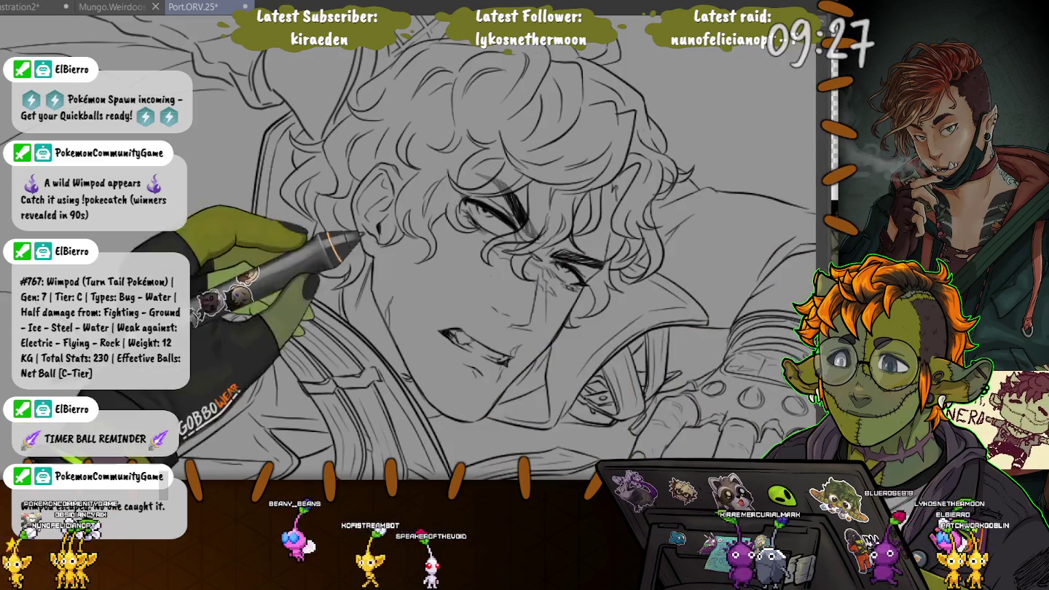
- Auto-select the face area and add the region around the right eye
click(466, 291)
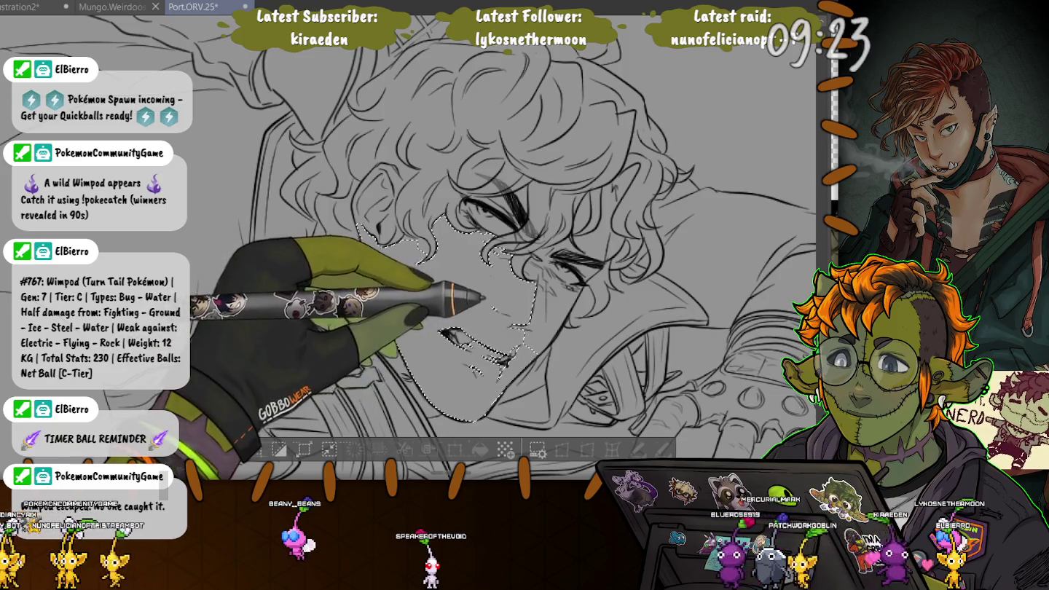
drag(481, 298, 524, 230)
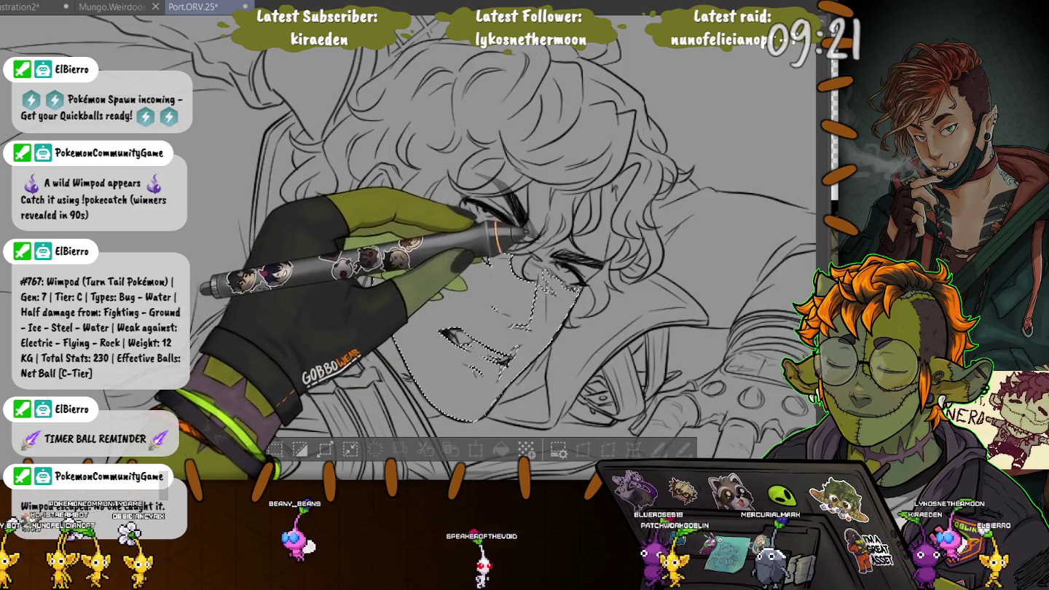
drag(583, 287, 612, 226)
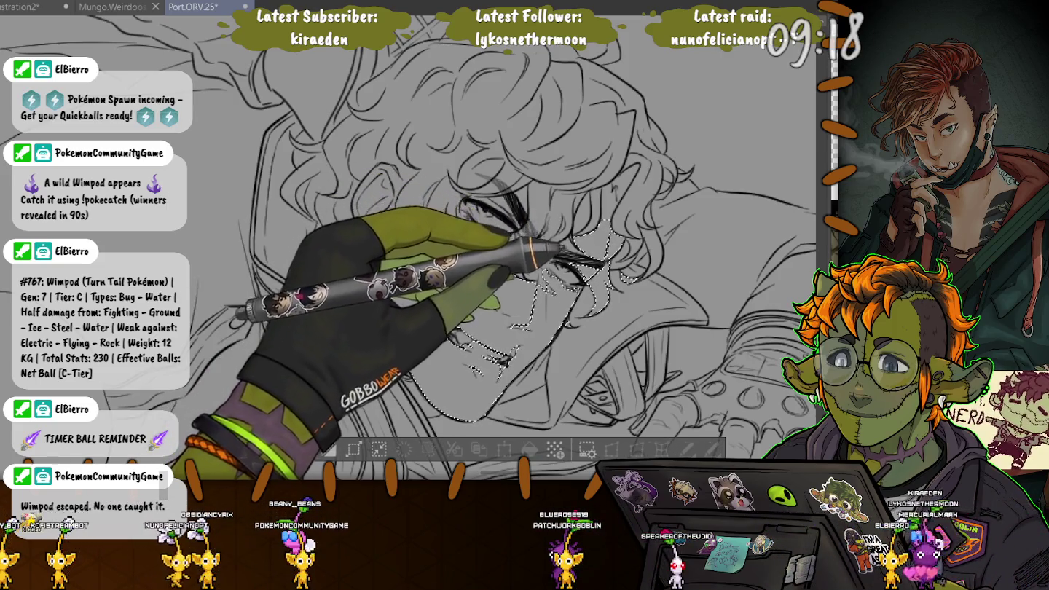
drag(613, 223, 641, 287)
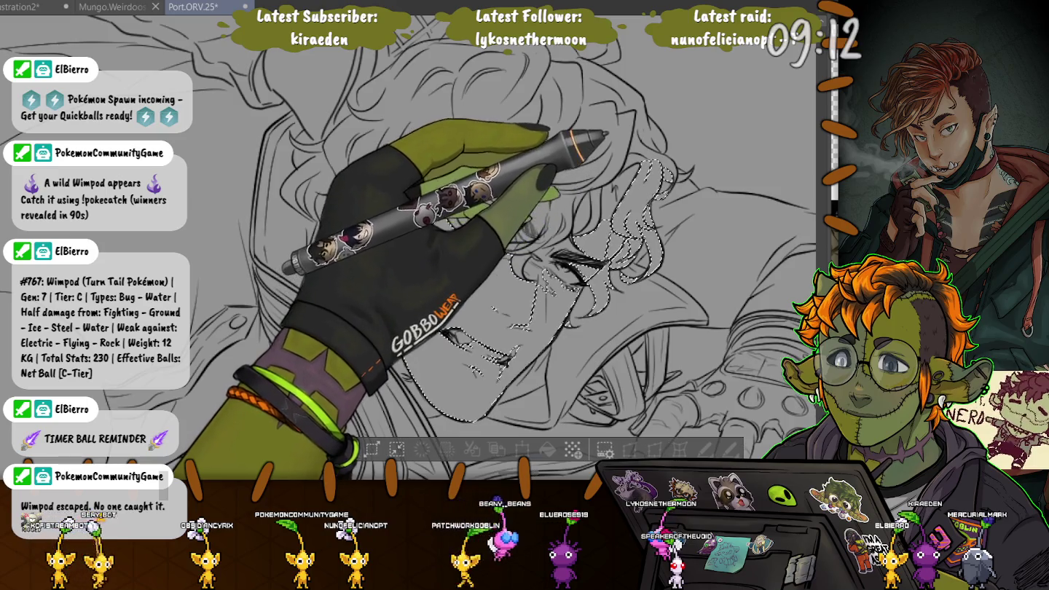
mouse_move(656, 159)
mouse_down()
mouse_move(677, 192)
mouse_move(691, 180)
mouse_up()
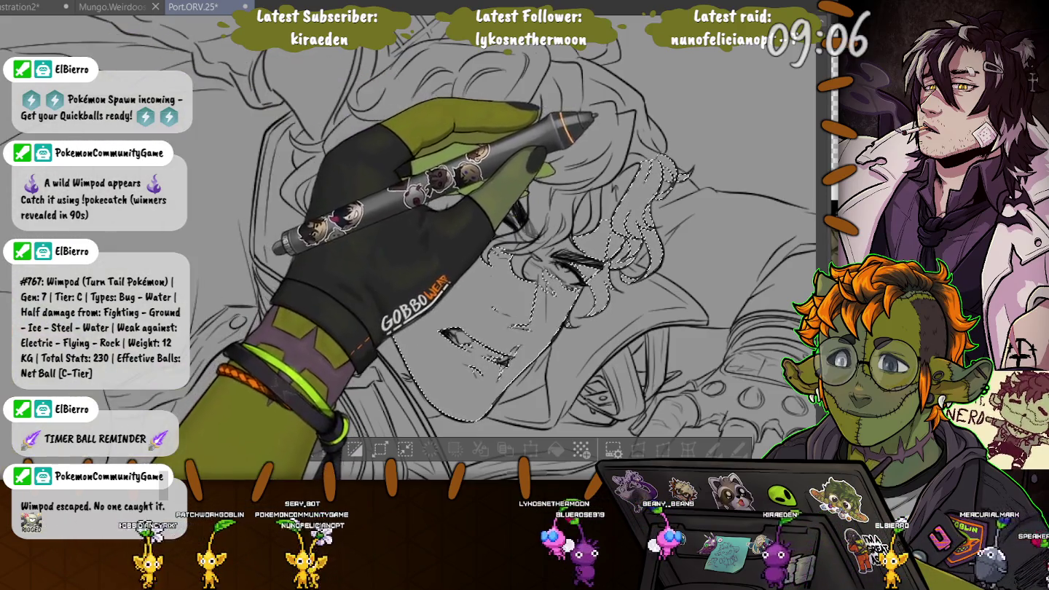
- Add the left cheek and the left and top-left hair edge to the selection
drag(481, 232, 394, 338)
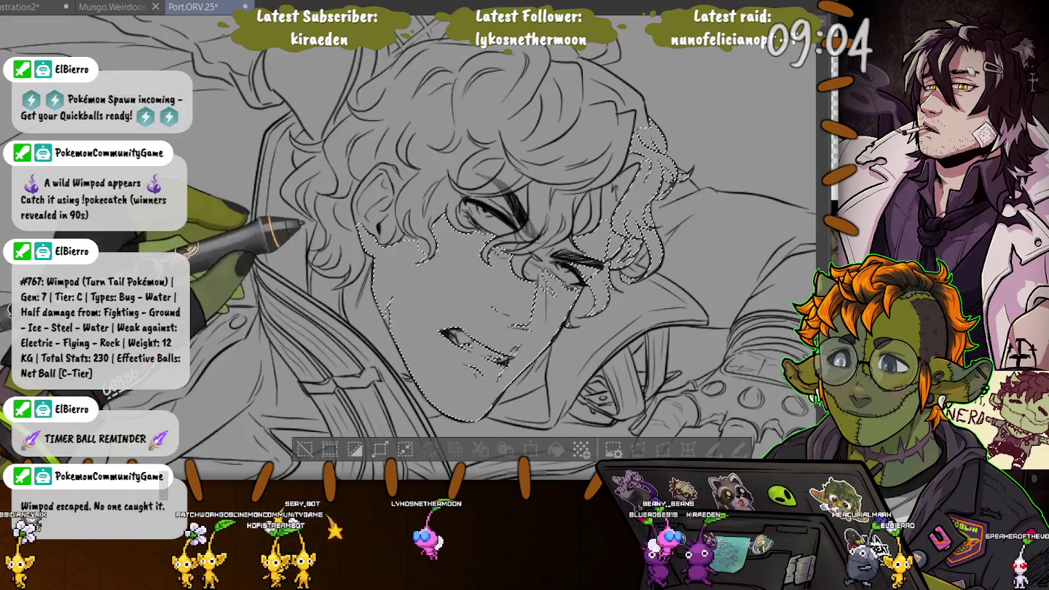
drag(358, 181, 320, 270)
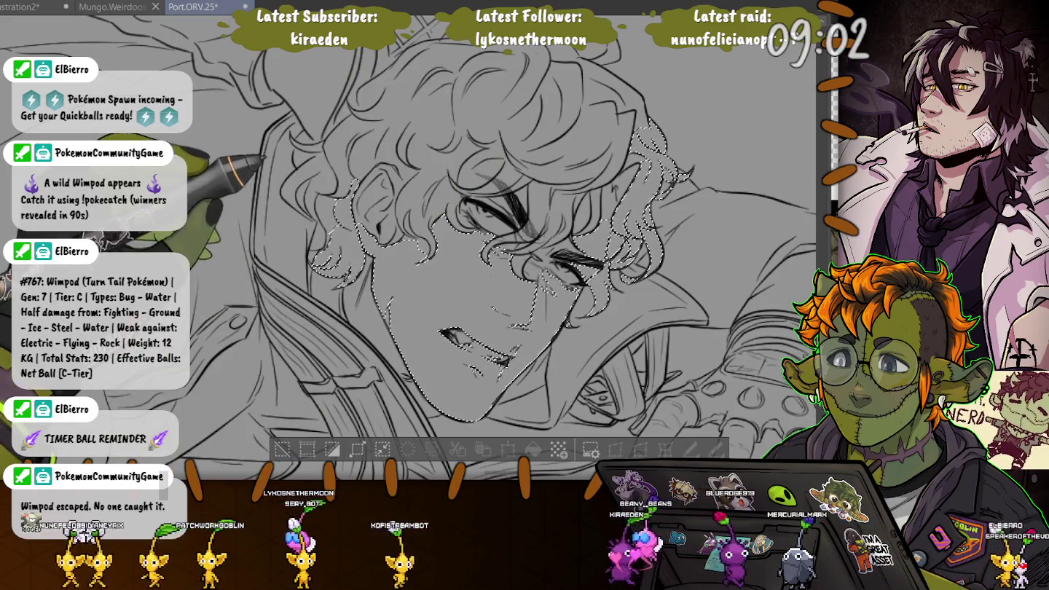
drag(331, 175, 308, 215)
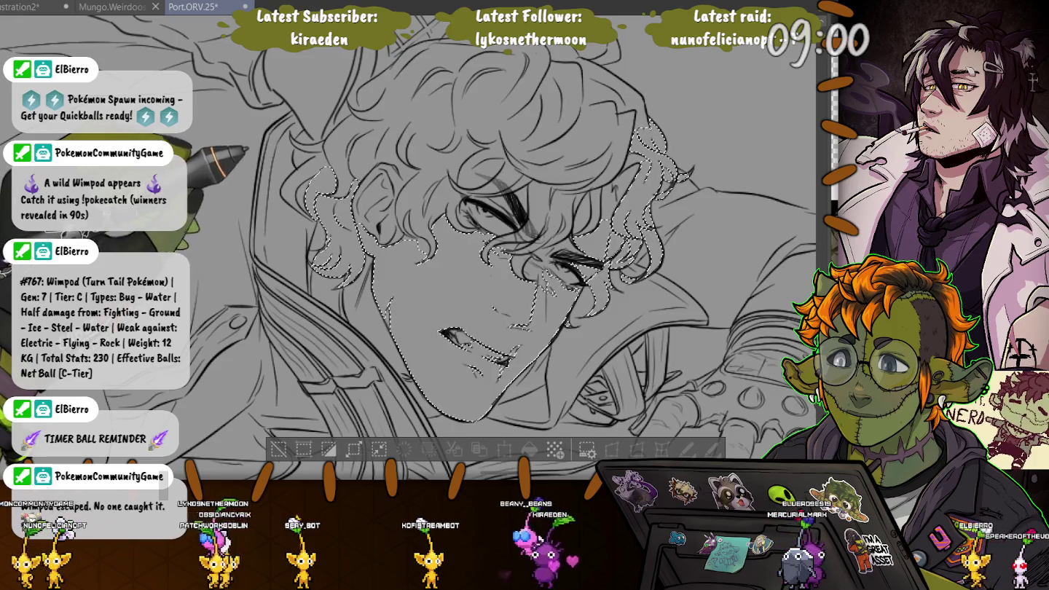
drag(310, 164, 324, 117)
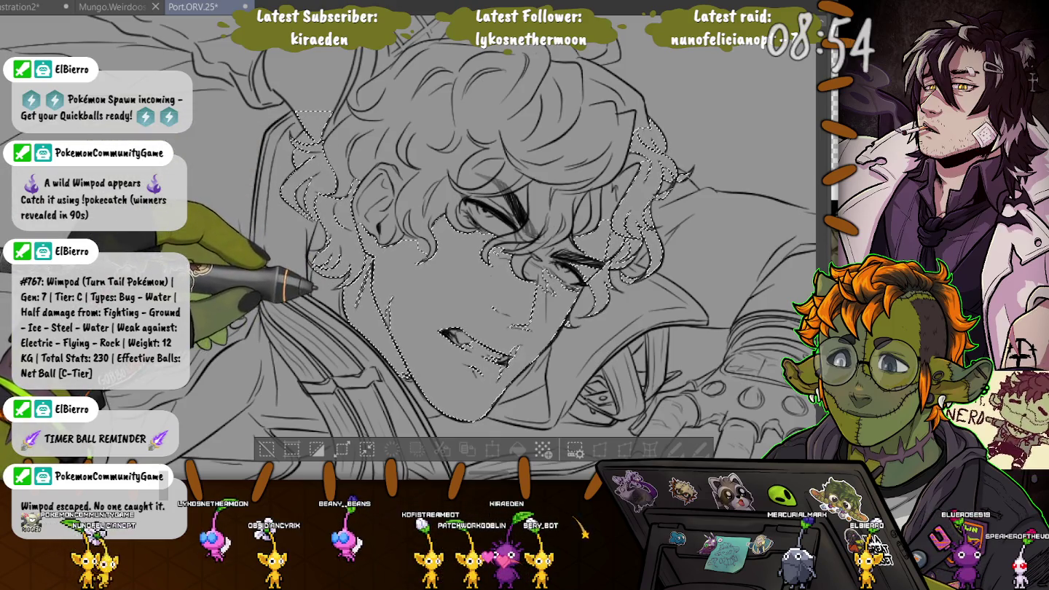
drag(331, 286, 352, 169)
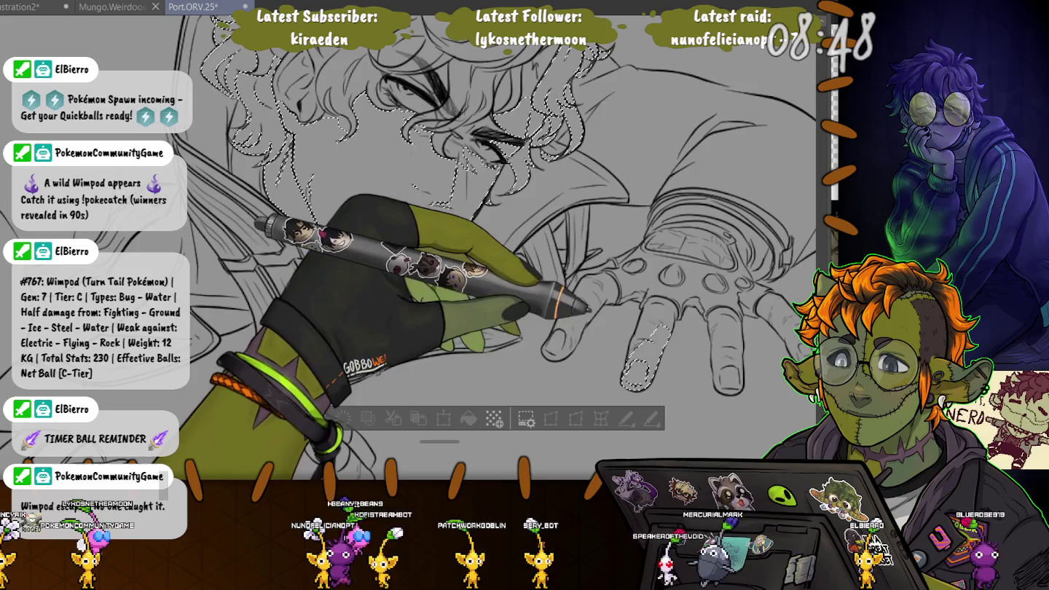
- Add the middle and index fingers and the wrist area to the selection
drag(645, 299, 641, 303)
drag(565, 303, 522, 233)
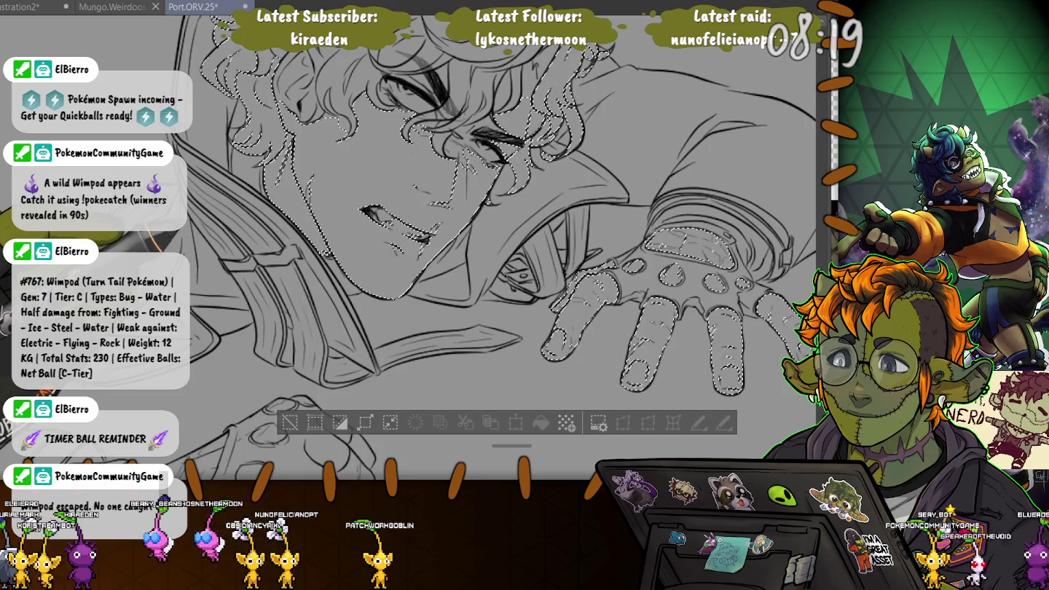
drag(437, 327, 511, 146)
drag(437, 292, 482, 237)
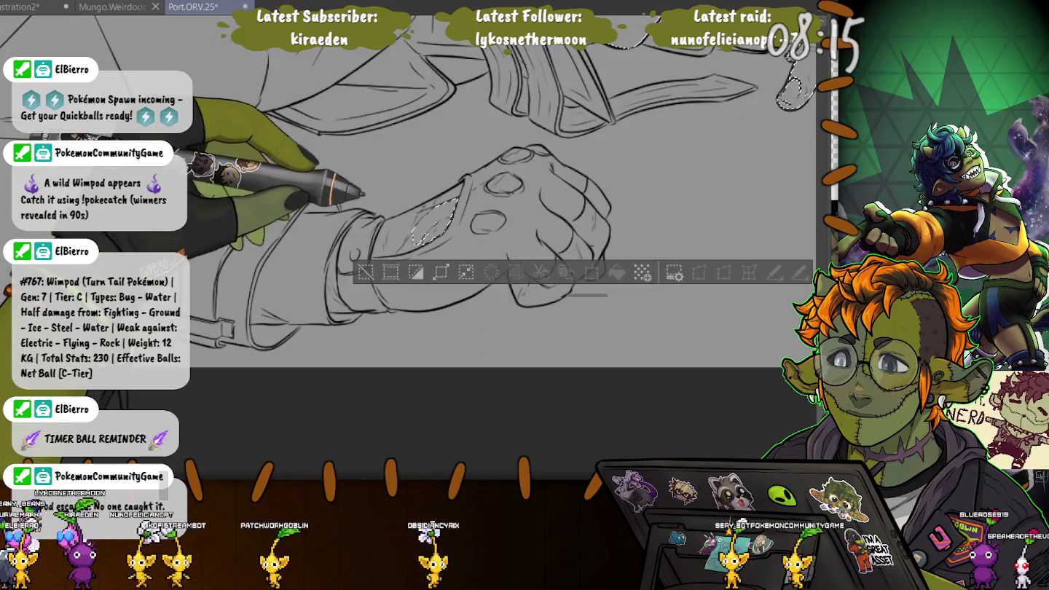
drag(455, 199, 416, 240)
drag(460, 188, 374, 253)
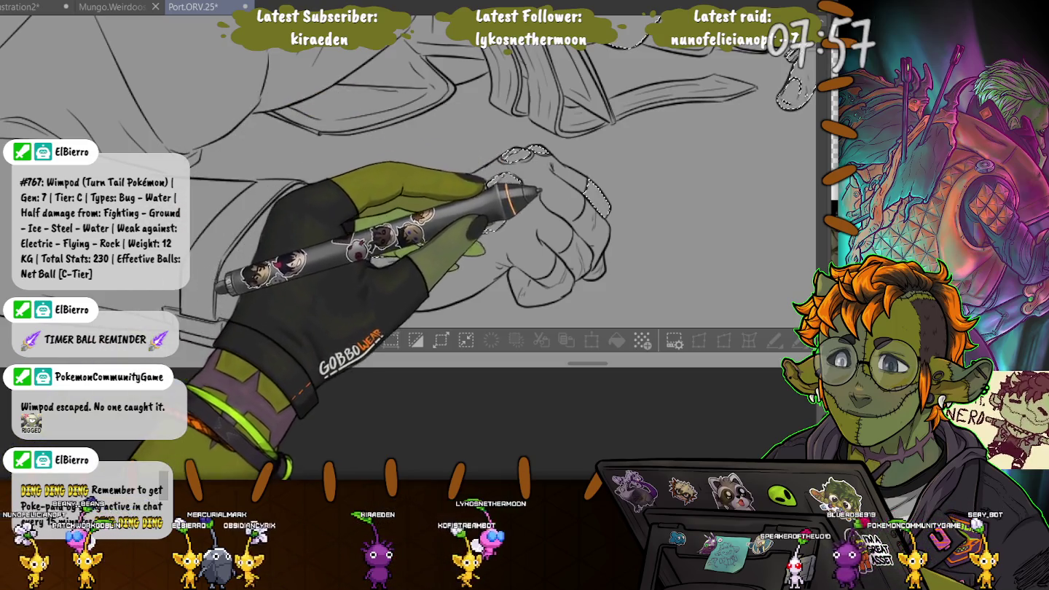
- Add both sides of the fist, the knuckles and the skin by the sleeve cuff
drag(583, 179, 594, 277)
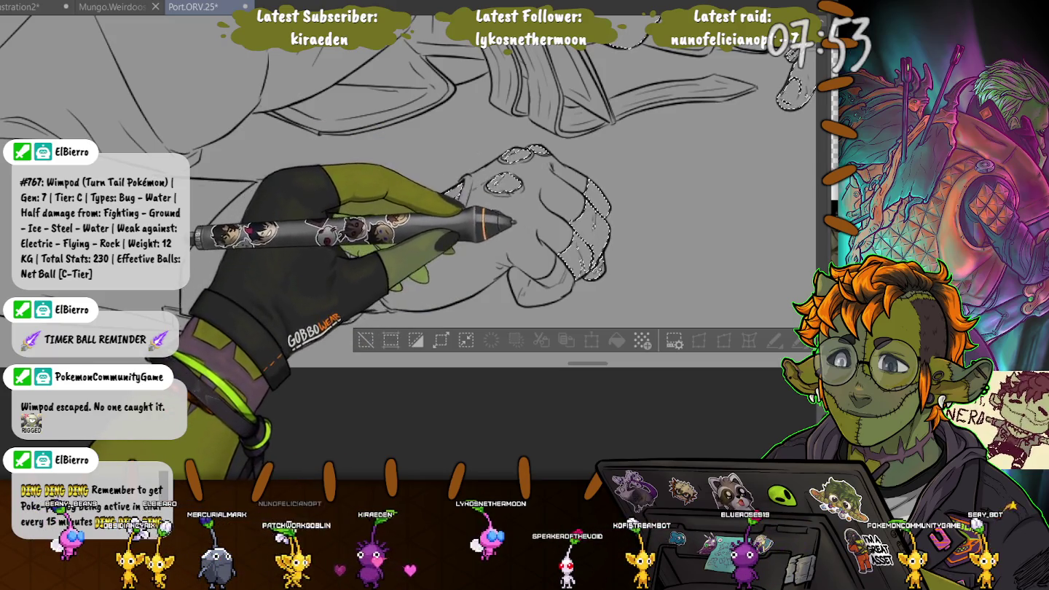
drag(467, 183, 510, 302)
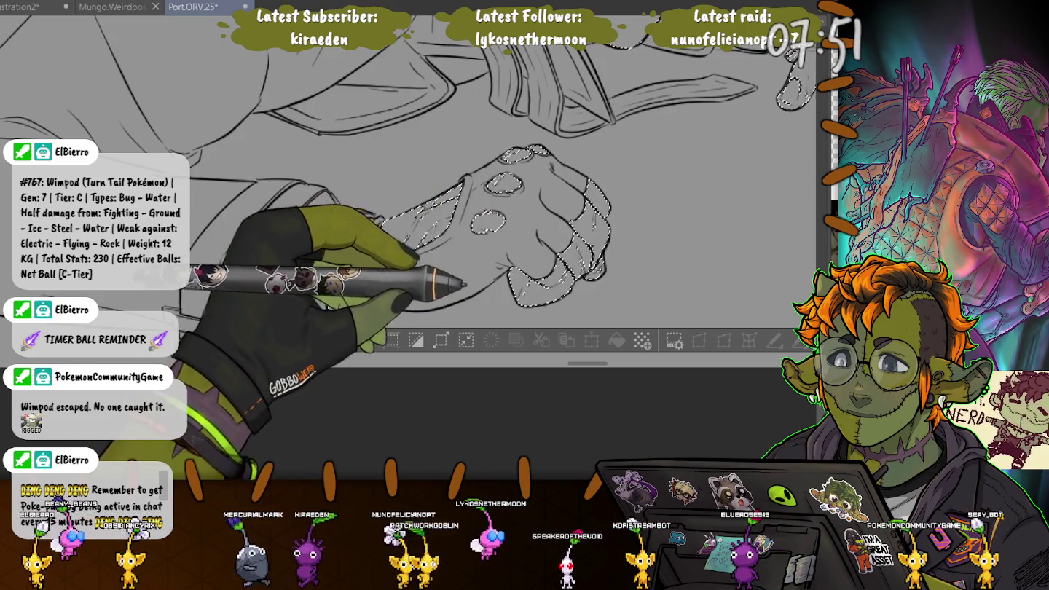
drag(379, 219, 375, 259)
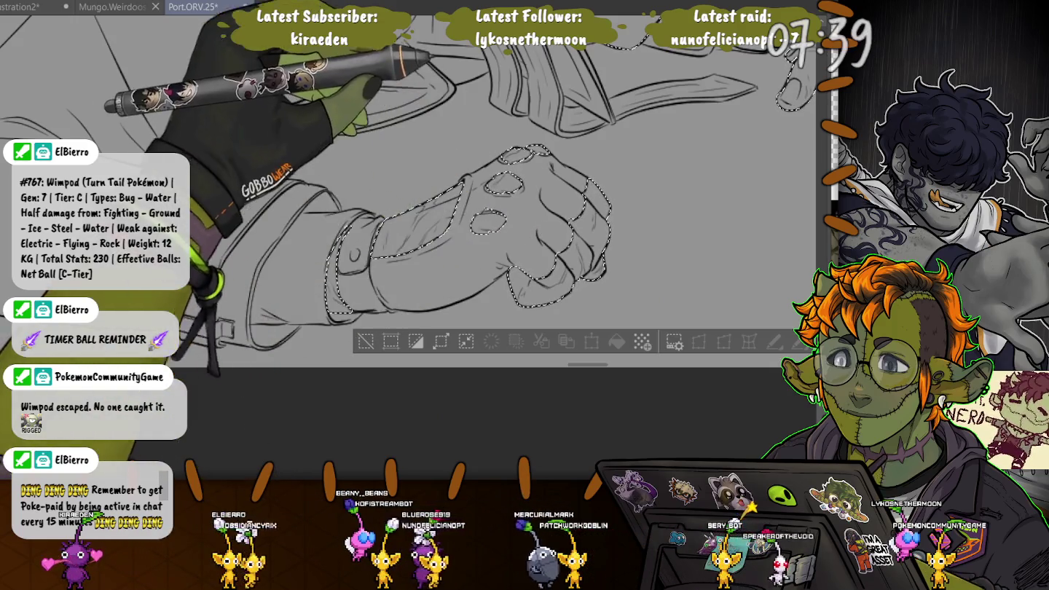
- Zoom in and add the left side and top of the curly hair to the selection
scroll(408, 219, up, 5)
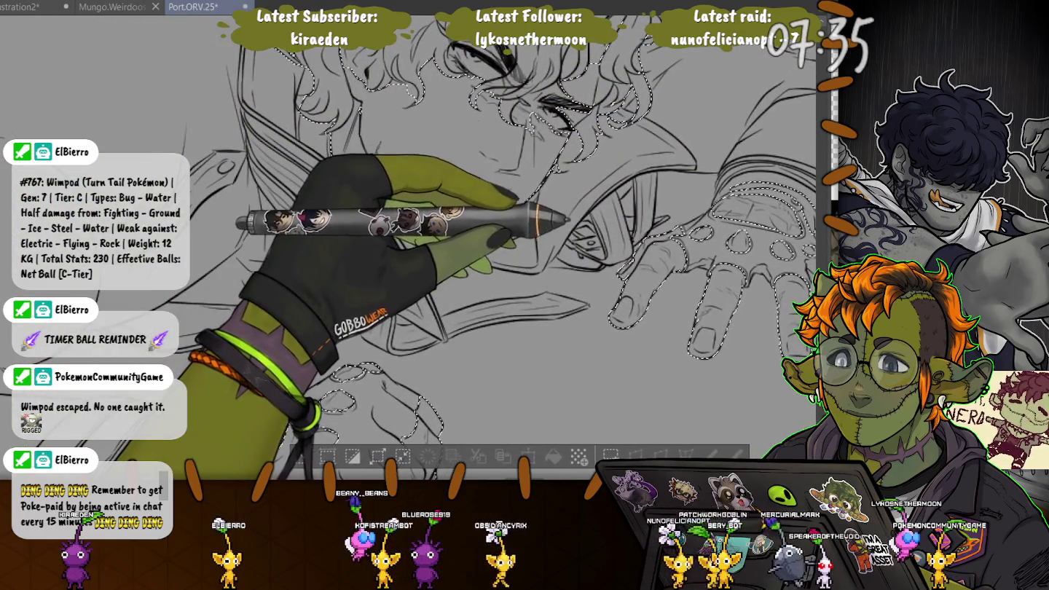
scroll(481, 241, up, 2)
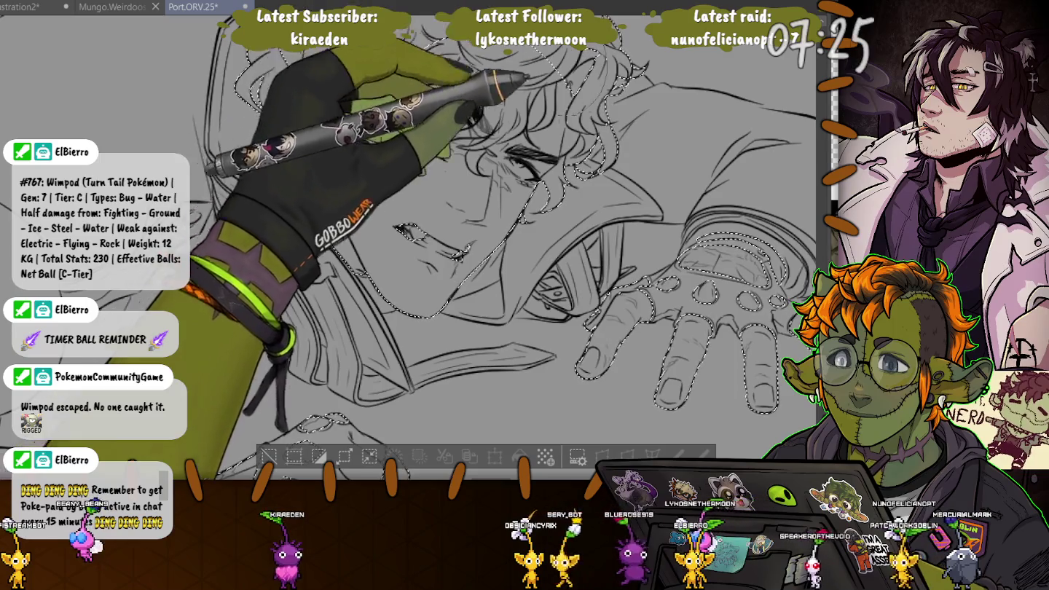
scroll(467, 248, up, 3)
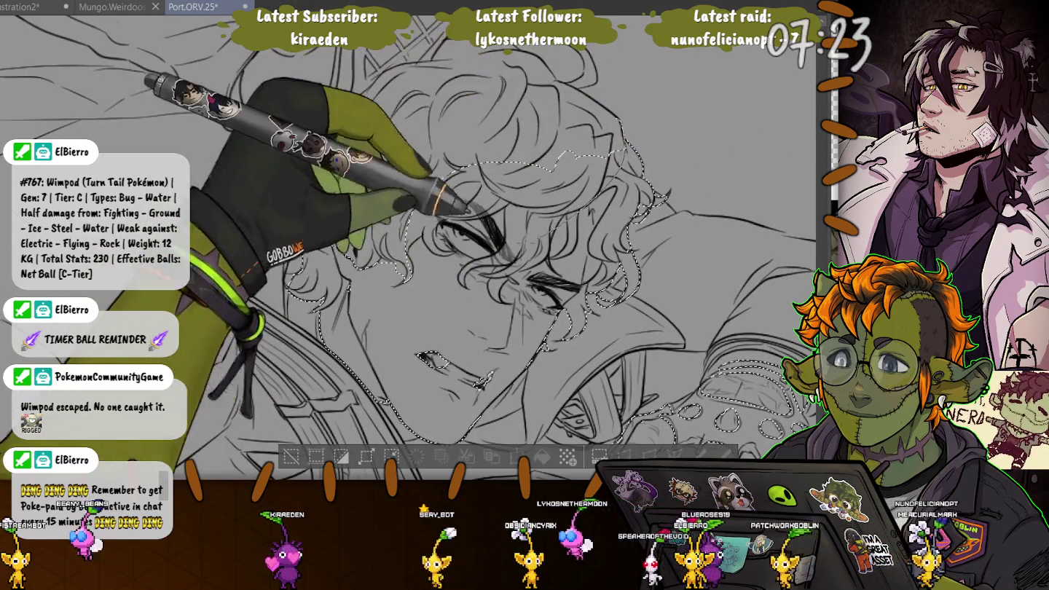
mouse_move(295, 218)
mouse_down()
mouse_move(307, 215)
mouse_move(276, 232)
mouse_up()
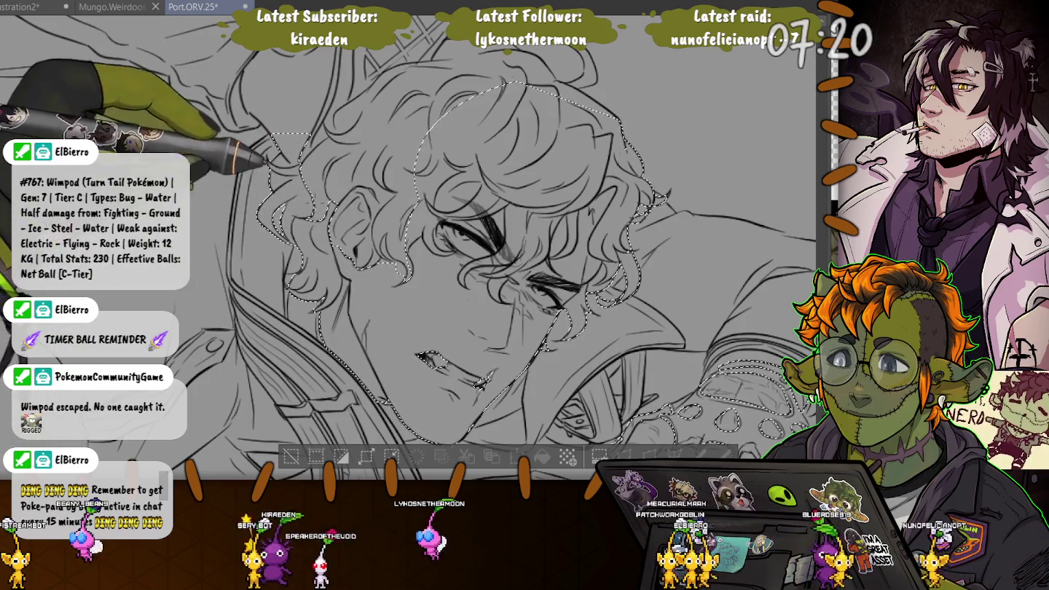
drag(269, 193, 259, 218)
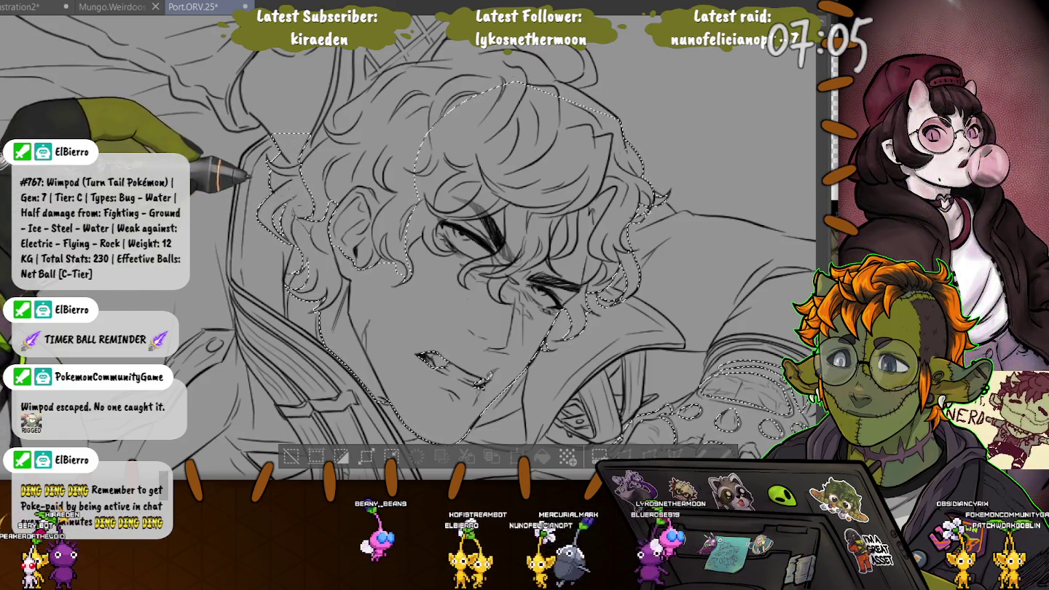
drag(272, 134, 510, 86)
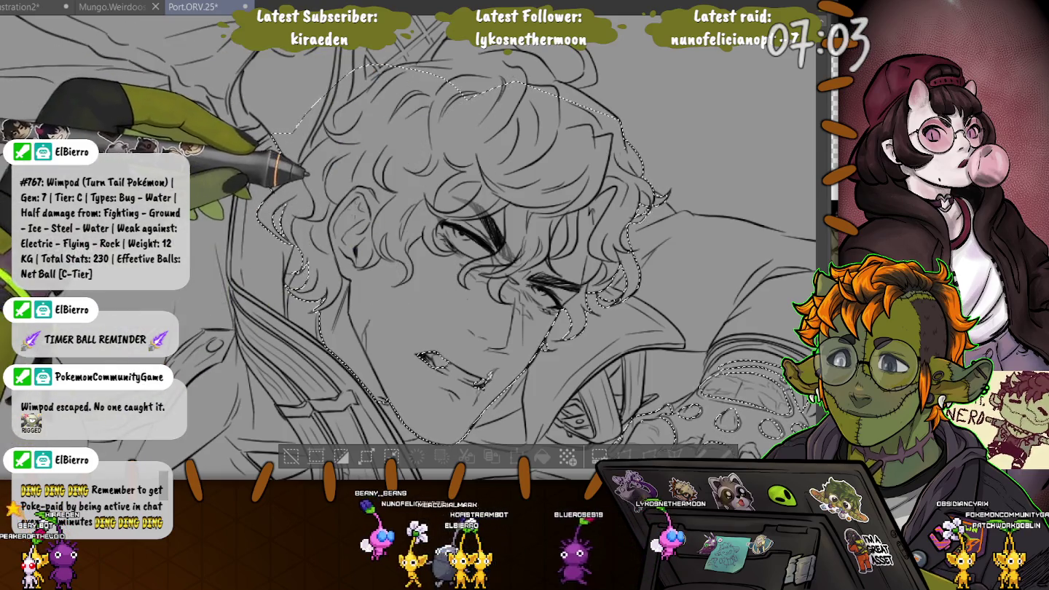
drag(305, 172, 293, 80)
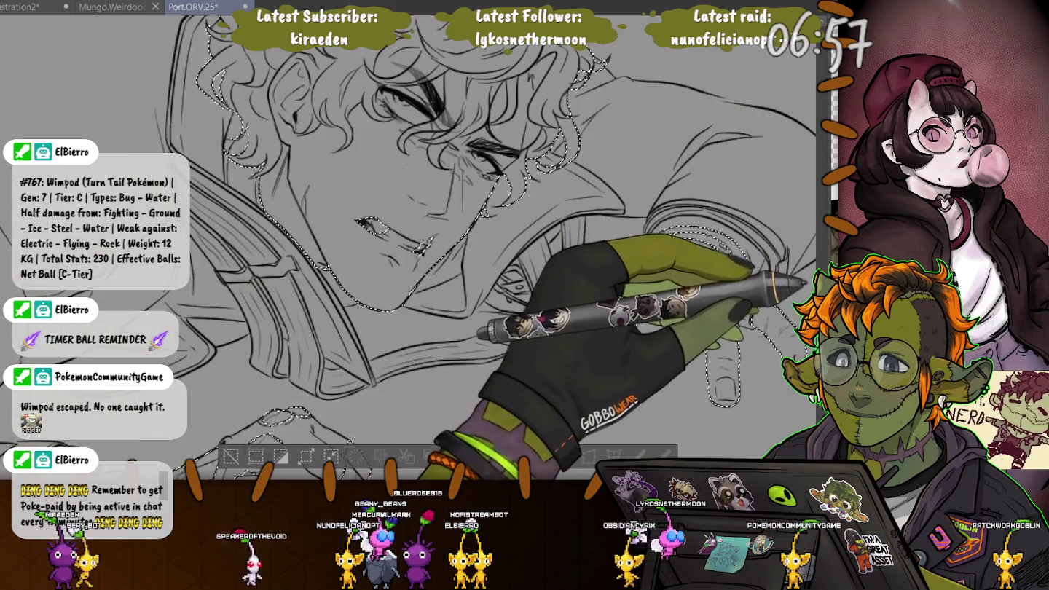
- Restore the coloured layer and touch up the skin tone near the man's jaw
key(ctrl+z)
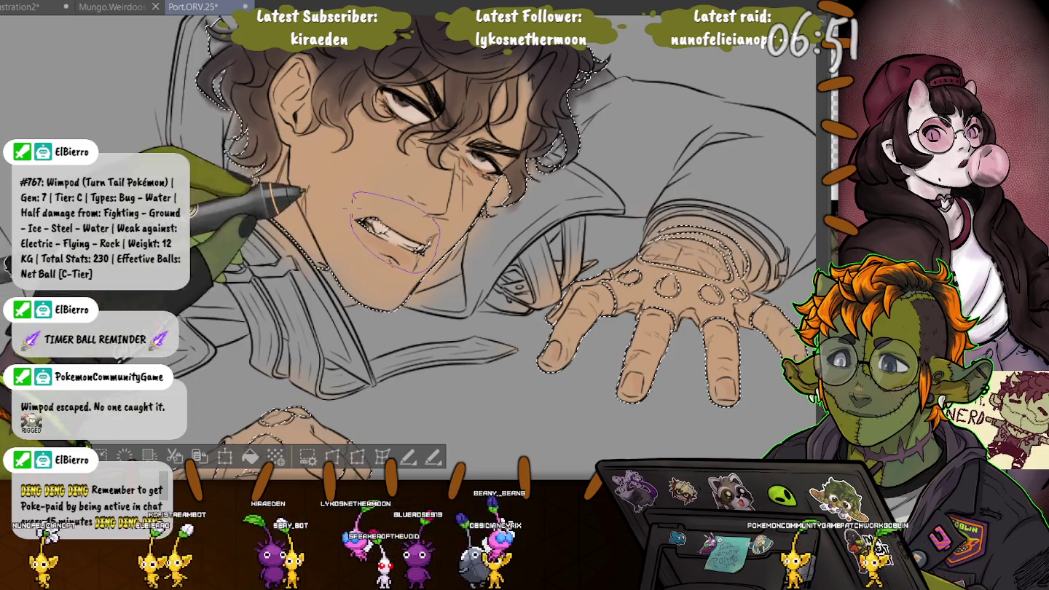
drag(298, 176, 303, 192)
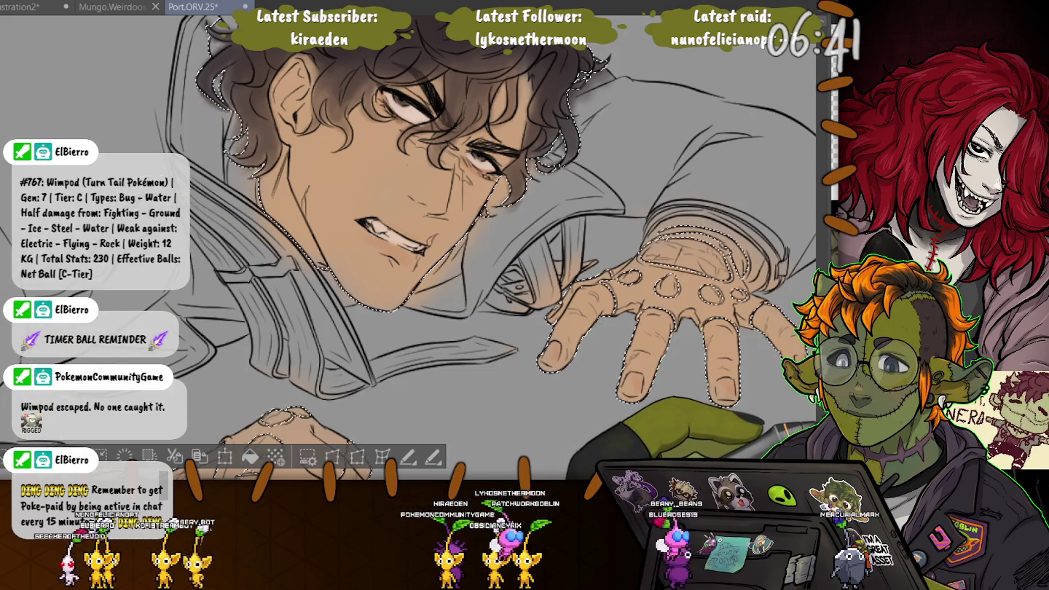
key(ctrl+minus)
key(ctrl+minus)
drag(292, 220, 459, 229)
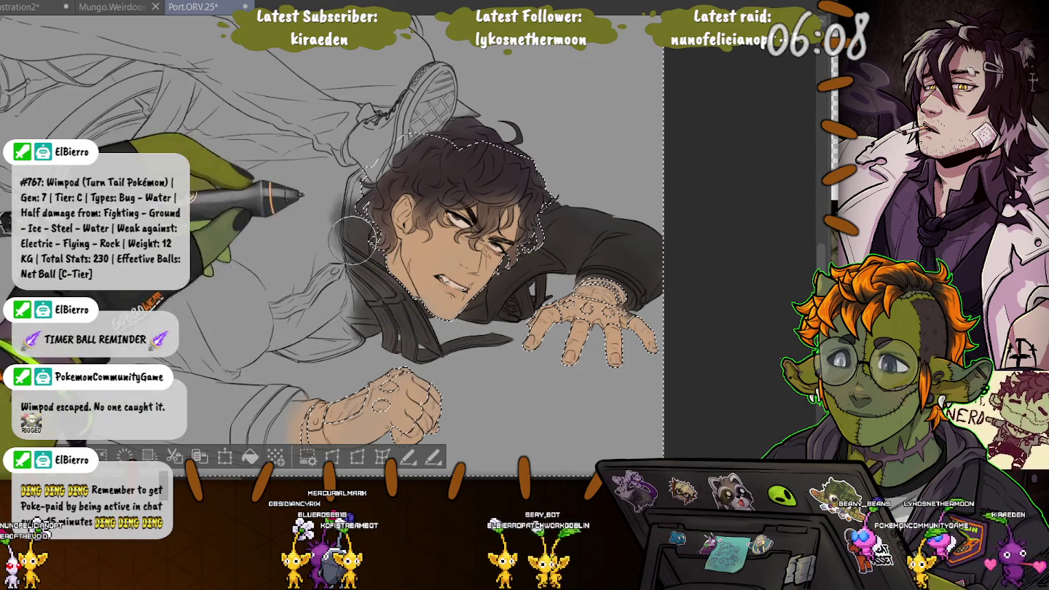
- Paint dark grey shadow beside the head and hood and over the sleeve
drag(357, 180, 339, 291)
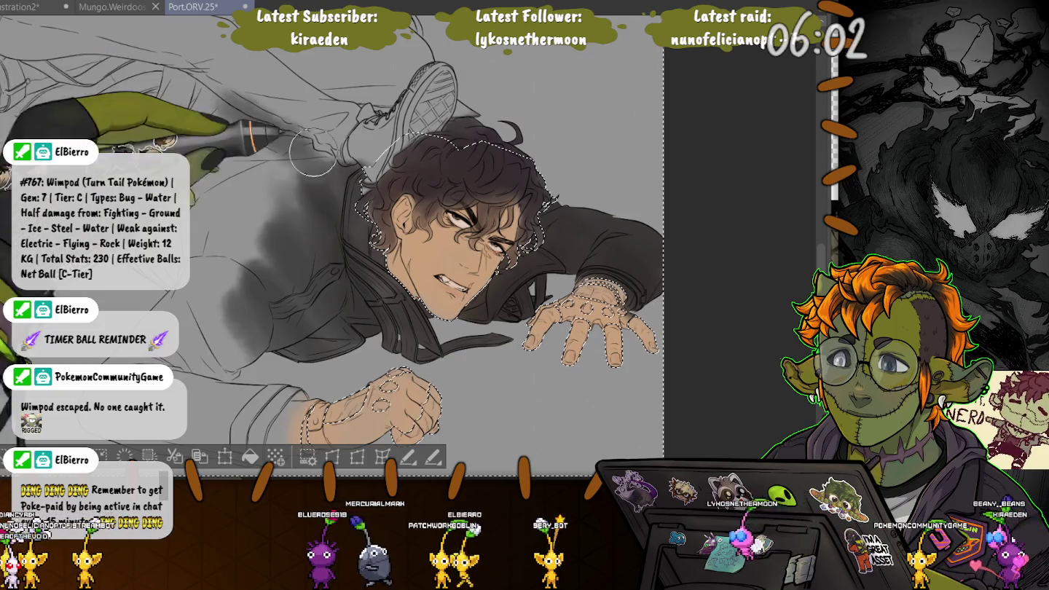
drag(292, 139, 167, 73)
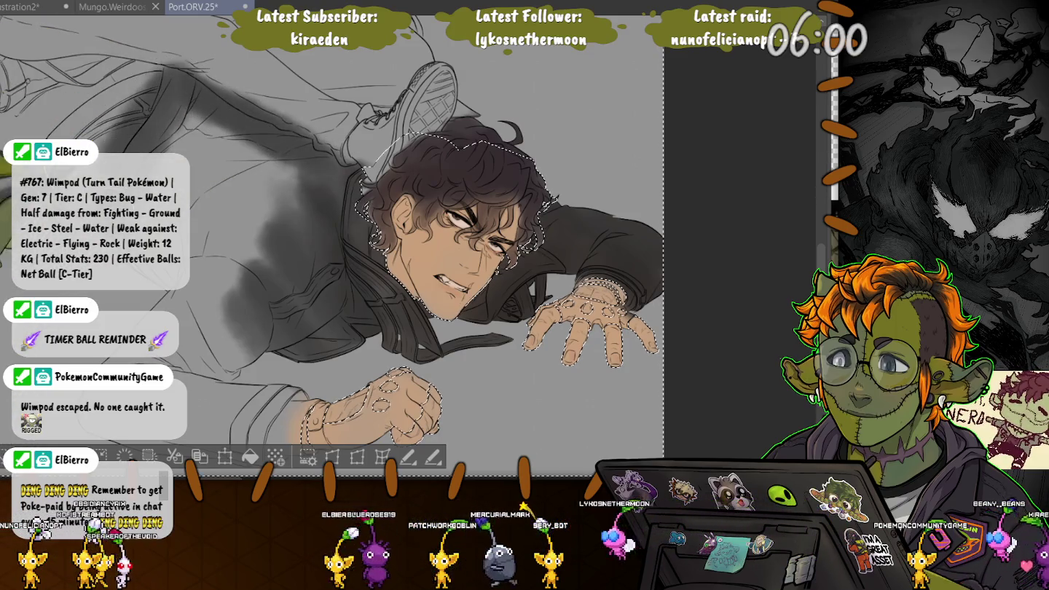
mouse_move(217, 220)
mouse_down()
mouse_move(146, 132)
mouse_move(44, 146)
mouse_move(261, 243)
mouse_up()
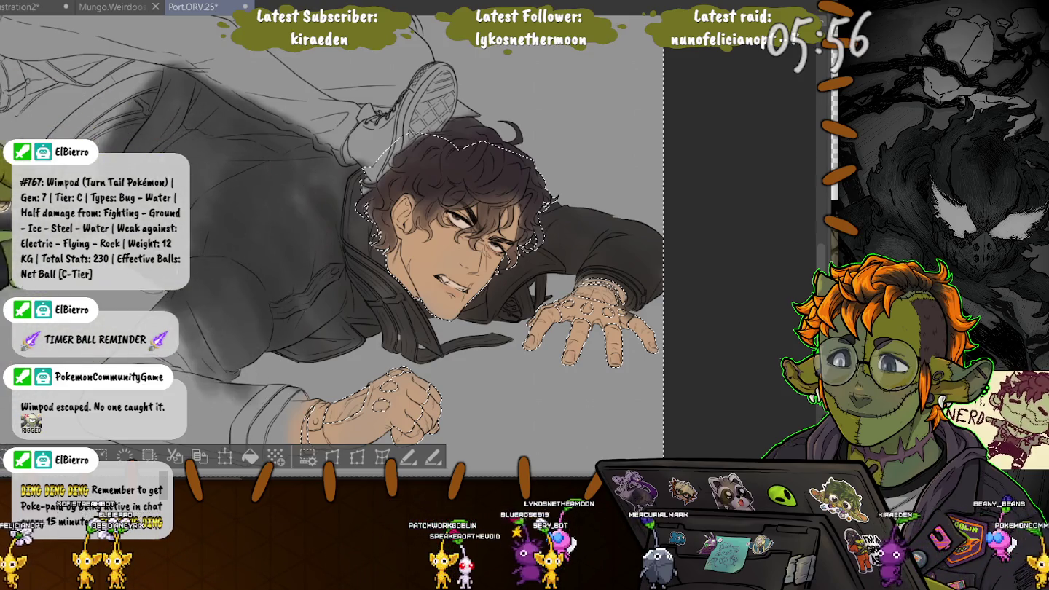
- Cover the skin tint on the cuff with grey and darken the adjacent sleeve
drag(232, 392, 313, 312)
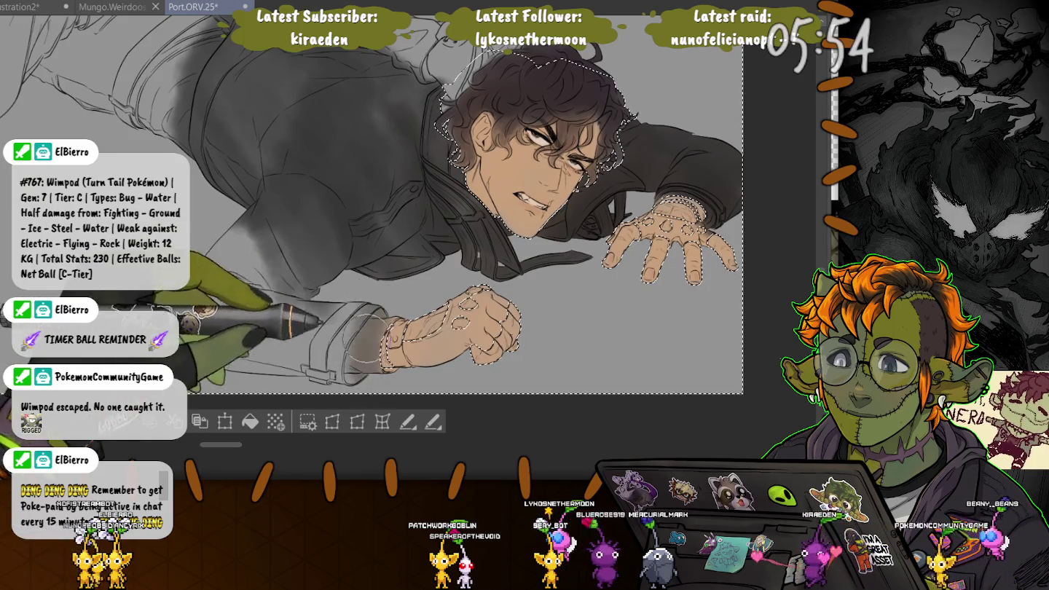
mouse_move(378, 298)
mouse_down()
mouse_move(352, 292)
mouse_move(372, 330)
mouse_move(311, 312)
mouse_move(330, 374)
mouse_up()
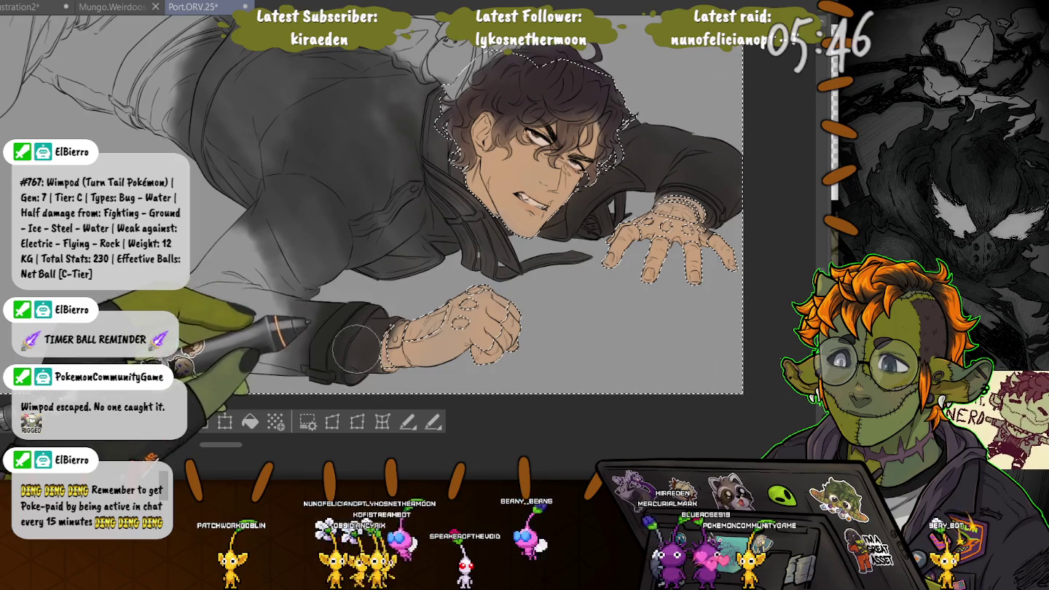
mouse_move(355, 357)
mouse_down()
mouse_move(305, 344)
mouse_move(273, 350)
mouse_up()
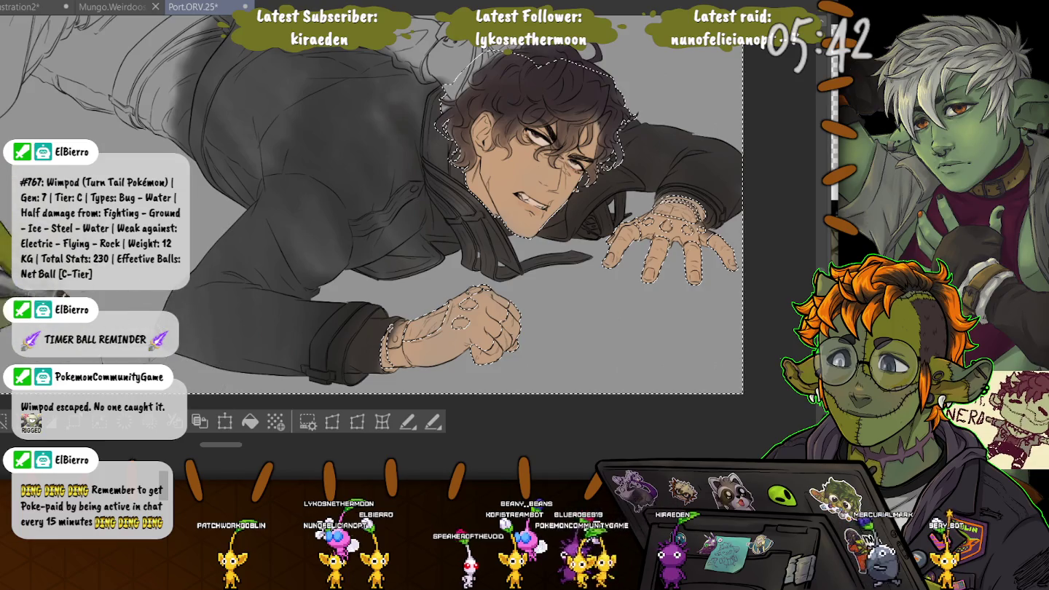
- Soften the grey shading on the upper jacket shoulder
drag(313, 109, 350, 169)
drag(262, 129, 295, 173)
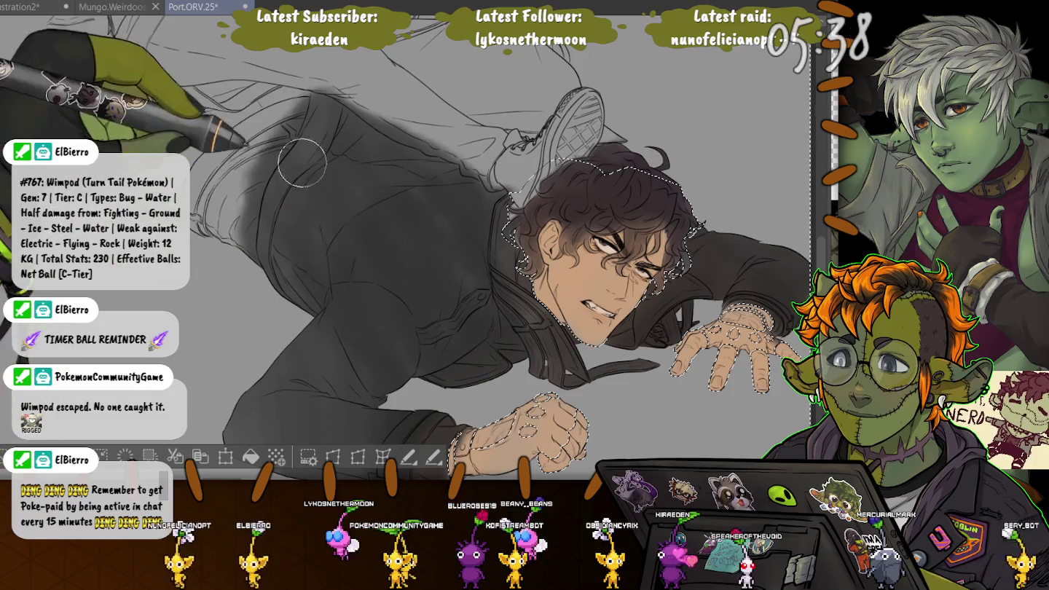
mouse_move(296, 175)
mouse_down()
mouse_move(336, 111)
mouse_move(270, 222)
mouse_up()
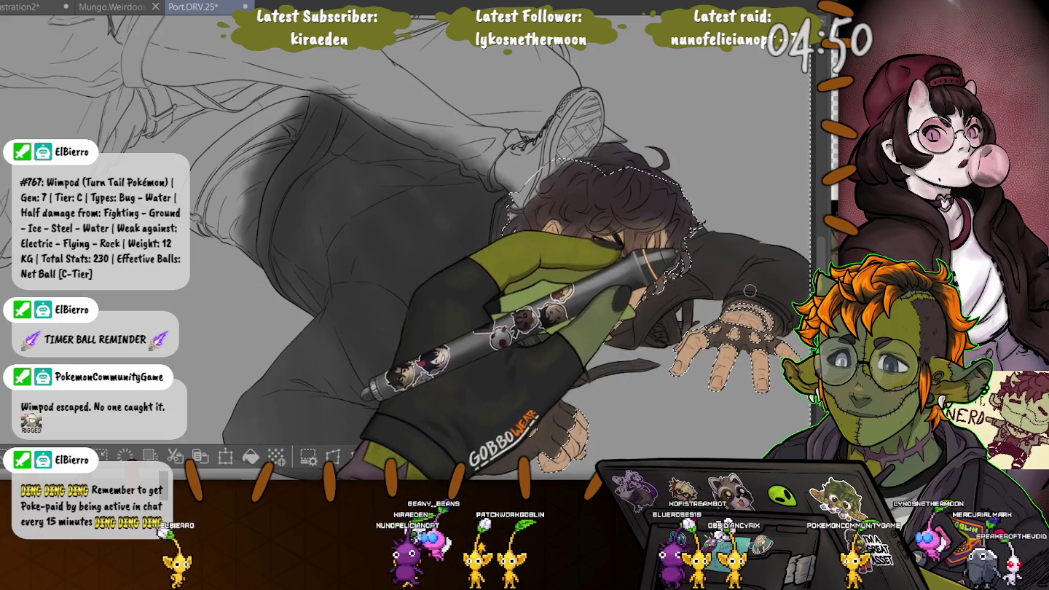
drag(437, 220, 620, 328)
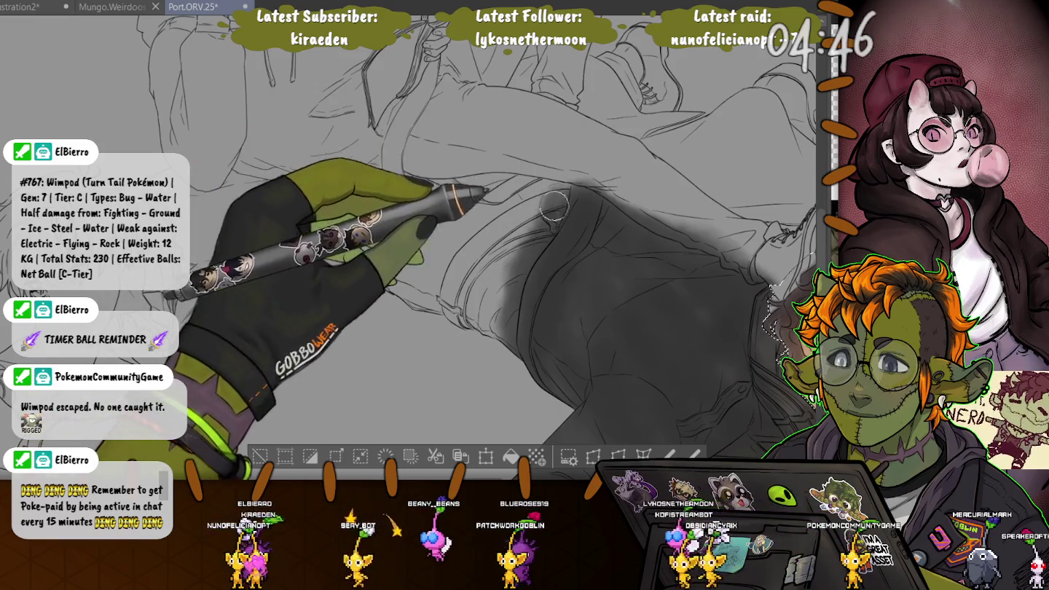
- Airbrush soft dark grey shading along the trouser leg, building it up the leg
mouse_move(503, 240)
mouse_down()
mouse_move(542, 194)
mouse_move(442, 212)
mouse_up()
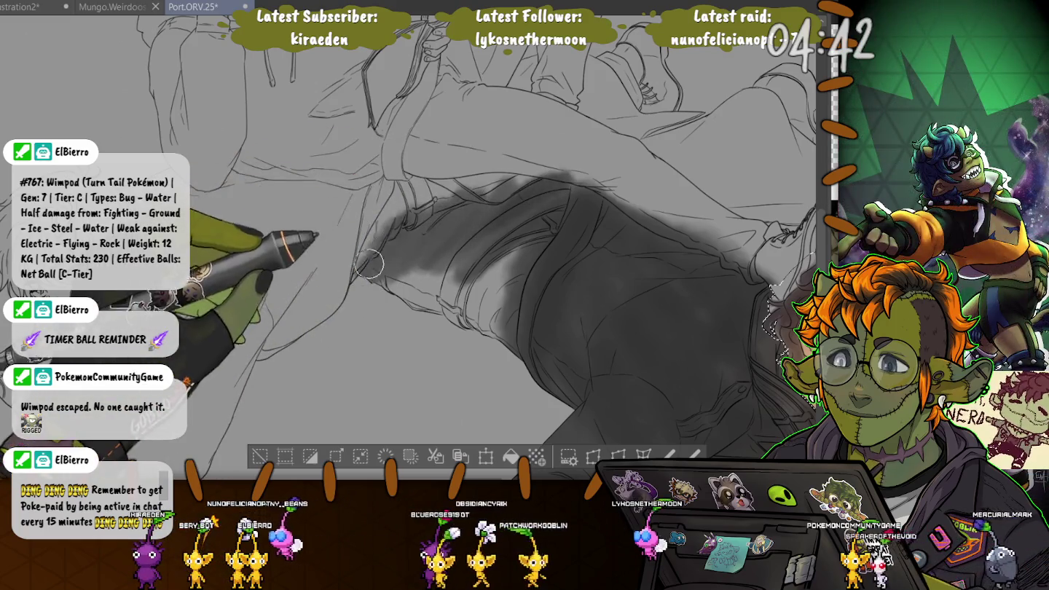
mouse_move(429, 242)
mouse_down()
mouse_move(390, 283)
mouse_move(513, 225)
mouse_move(437, 311)
mouse_up()
mouse_move(466, 268)
mouse_down()
mouse_move(469, 277)
mouse_move(501, 207)
mouse_move(408, 232)
mouse_up()
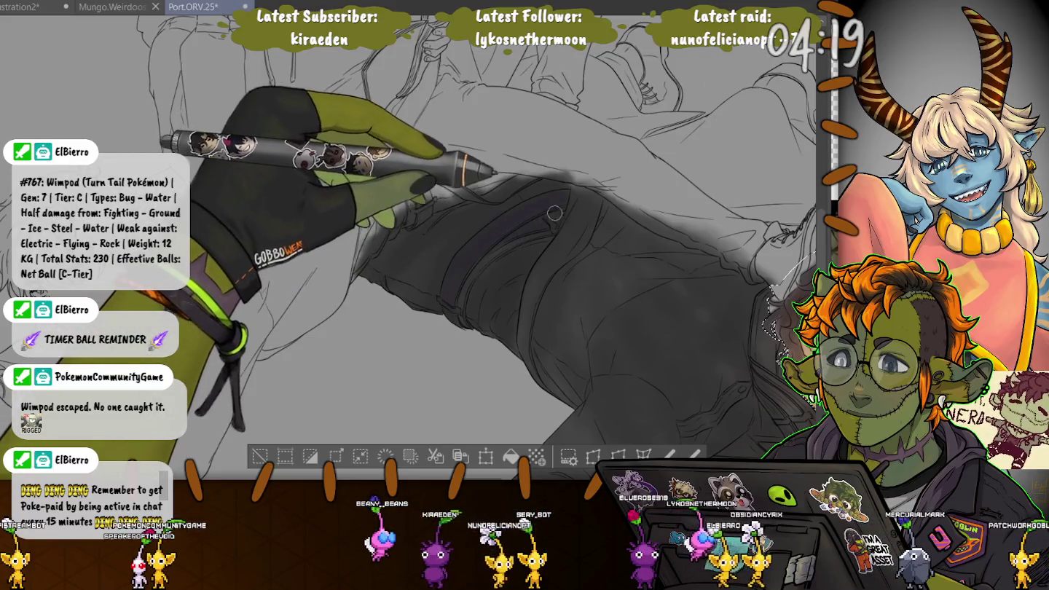
drag(524, 212, 448, 304)
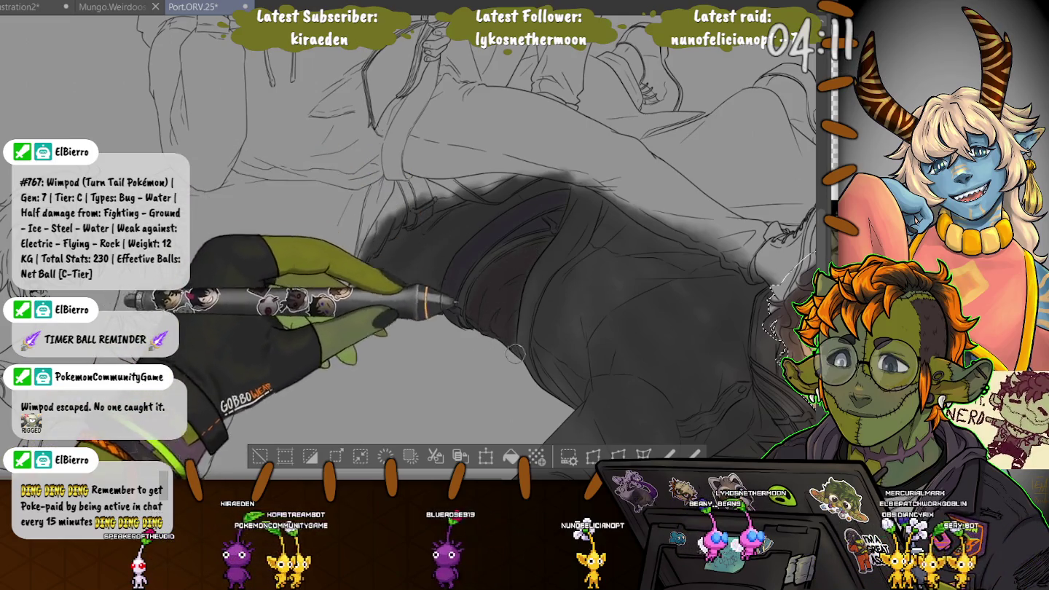
scroll(514, 348, down, 3)
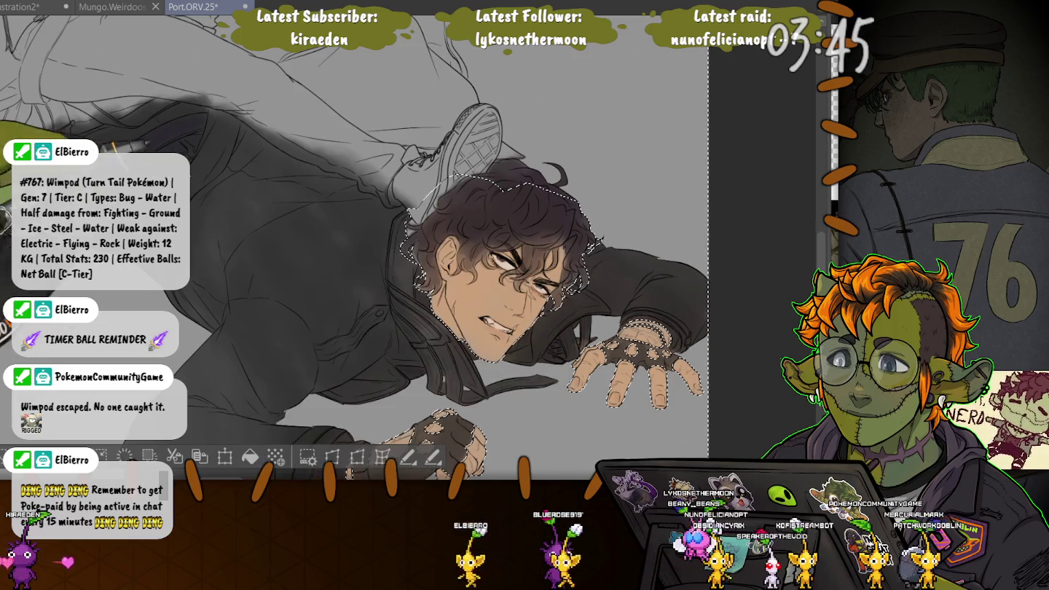
scroll(409, 248, left, 3)
- Pan left and deselect the active selection around the face and hands
scroll(408, 247, left, 2)
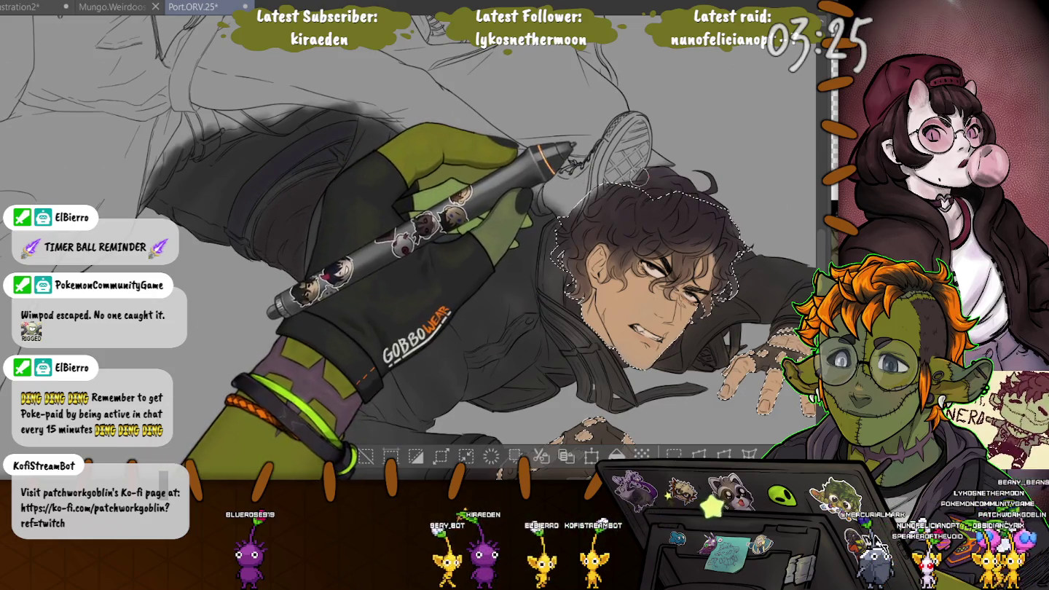
click(364, 455)
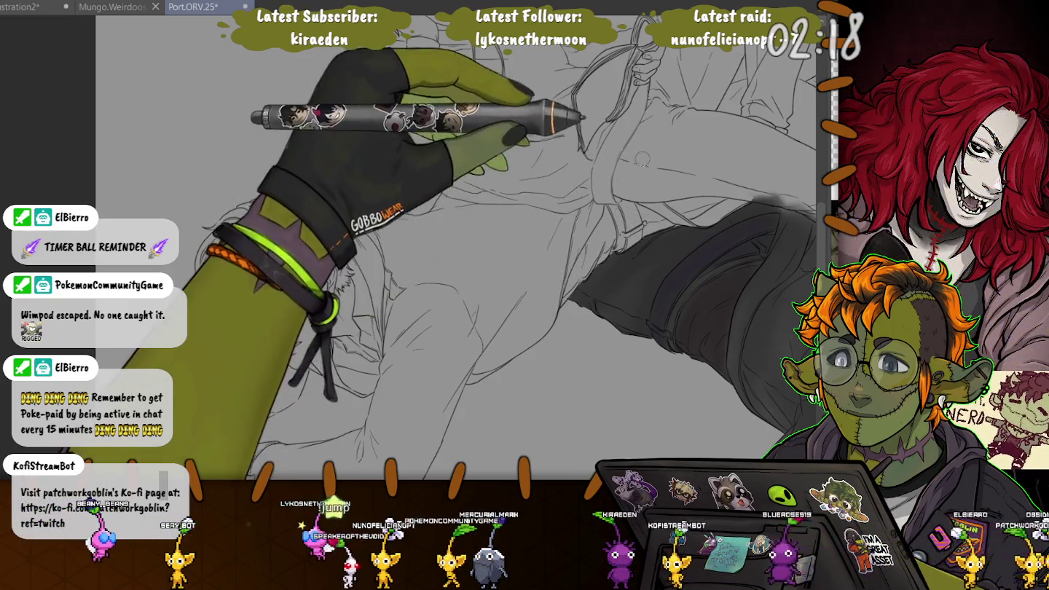
- Reposition the view and hide the line-art layer to check the painted trousers and hair
drag(751, 219, 492, 231)
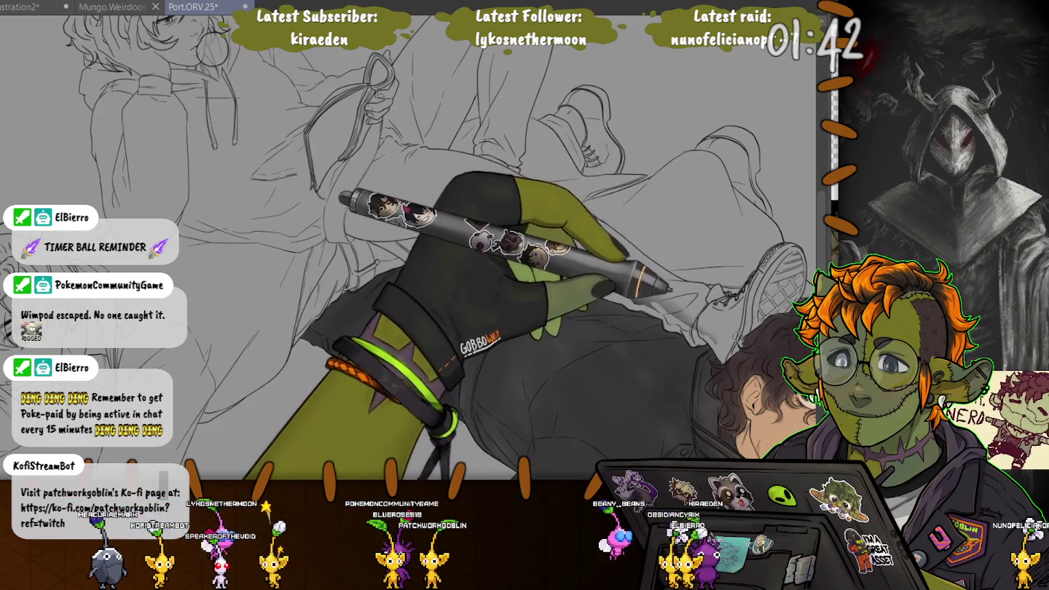
drag(583, 292, 495, 284)
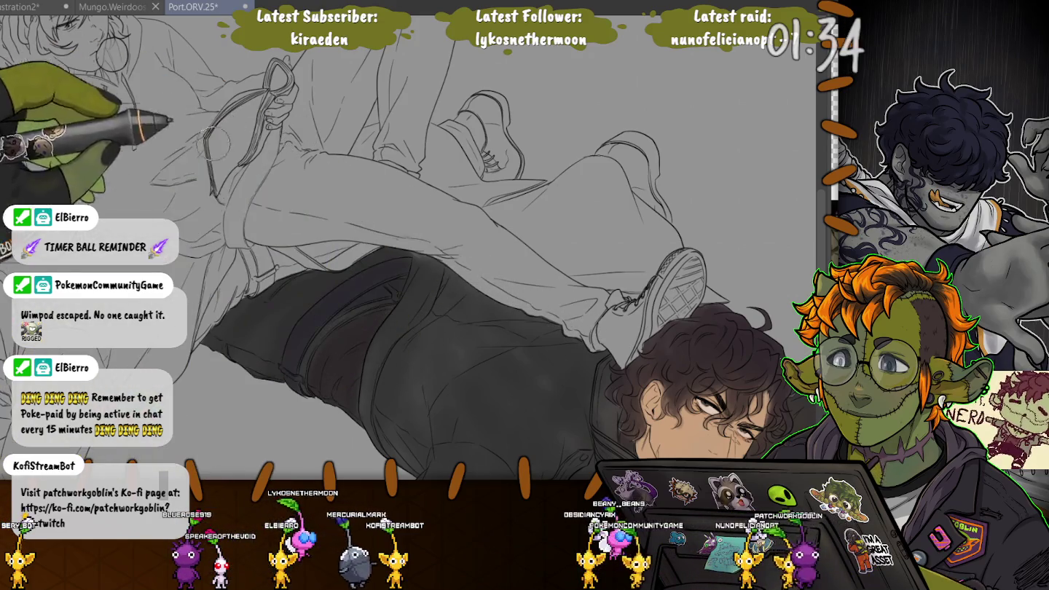
drag(496, 280, 540, 295)
drag(434, 219, 593, 278)
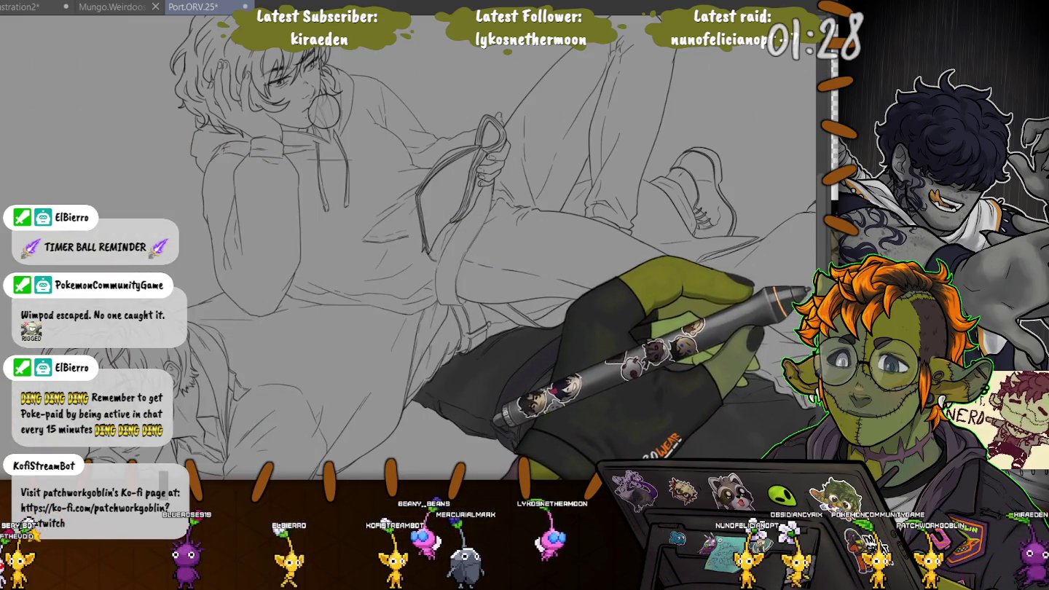
key(ctrl+plus)
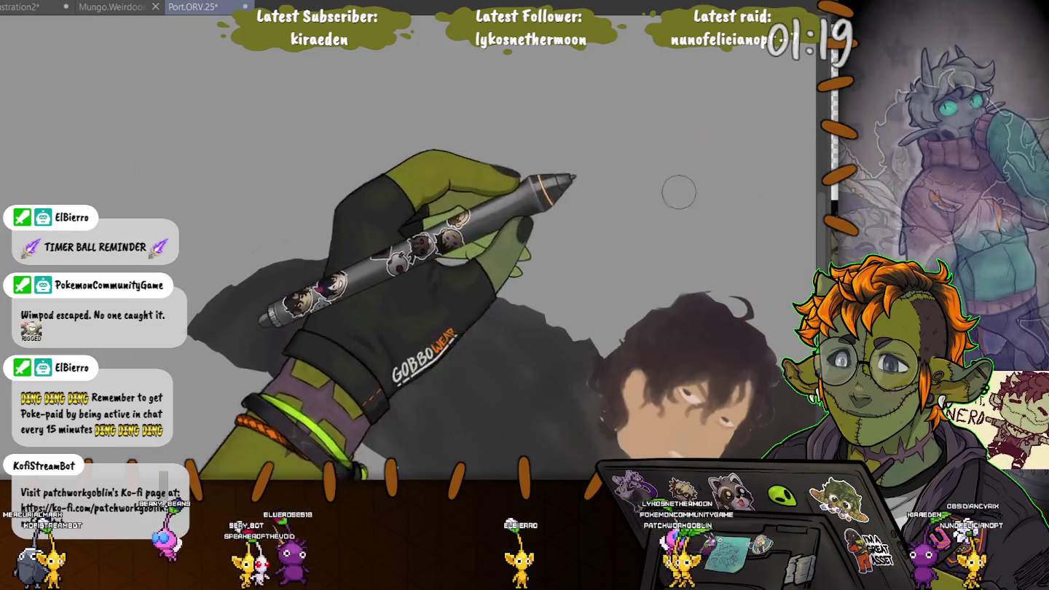
- Select the flat layer's dark painted pixels, restore that selection, and show the line art again
click(423, 149)
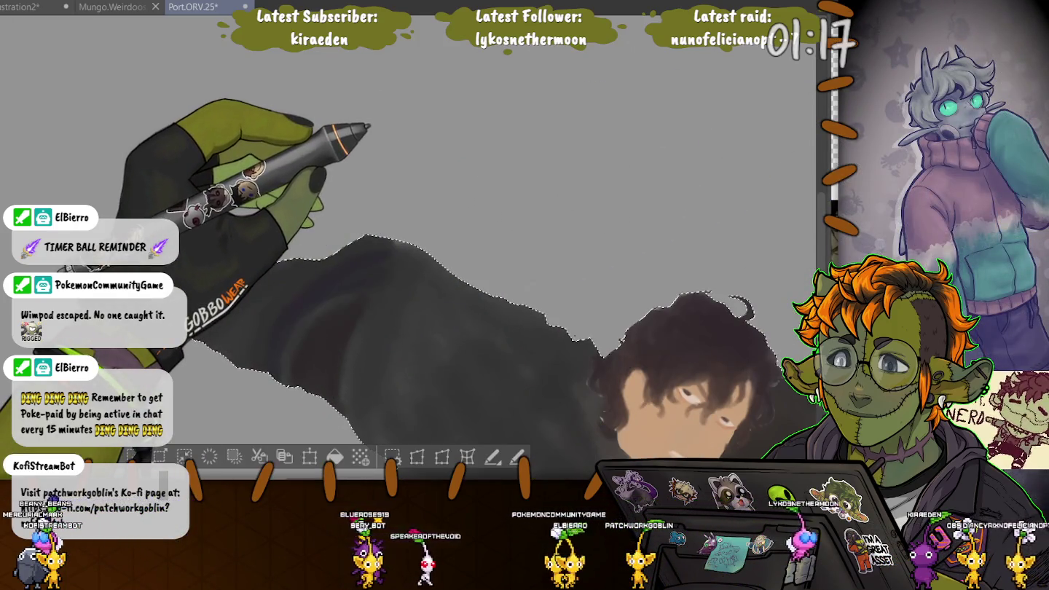
key(ctrl+d)
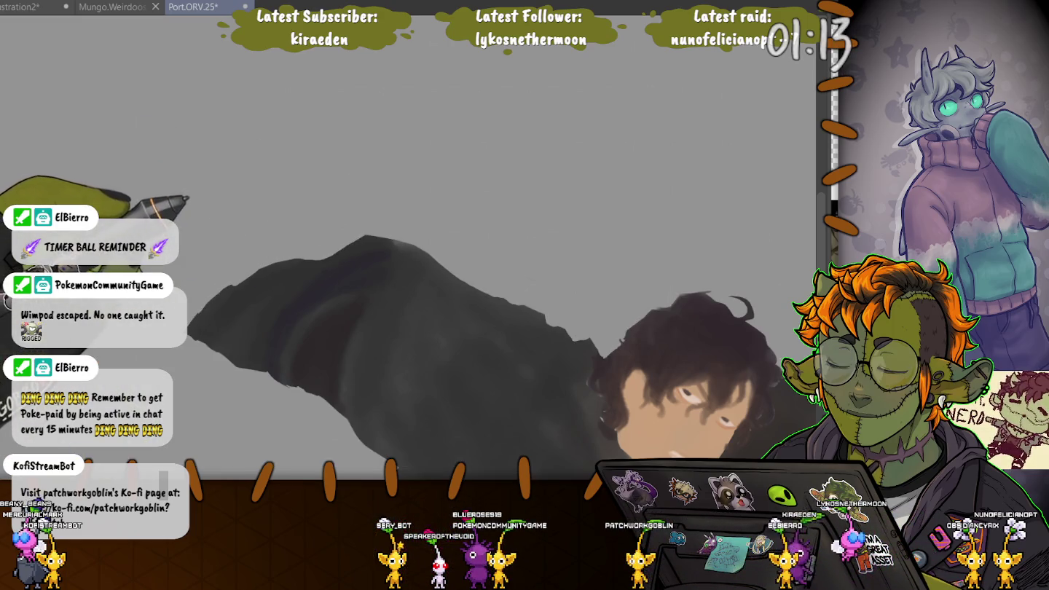
key(ctrl+z)
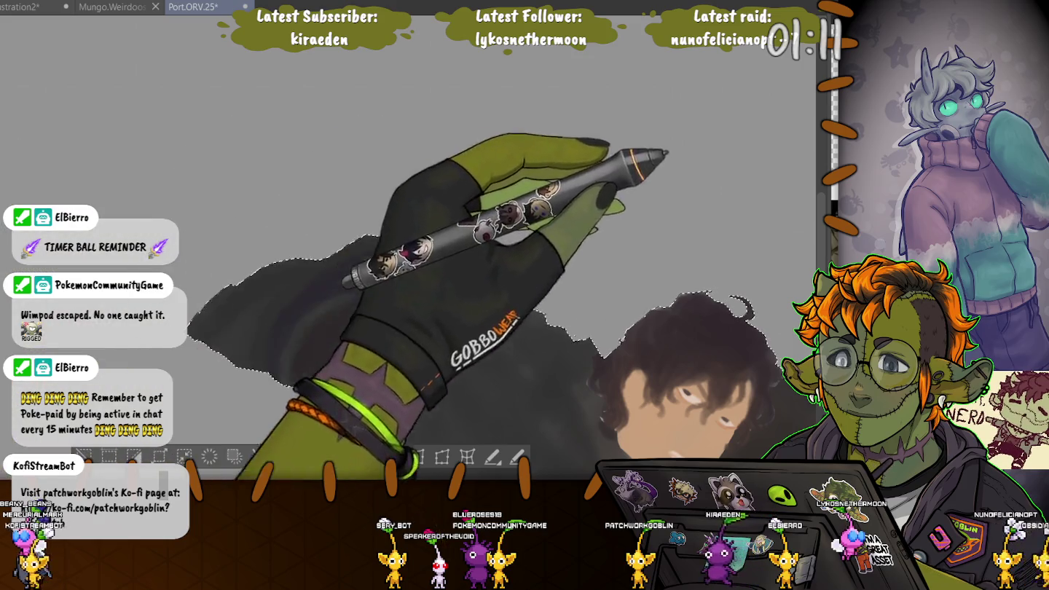
key(ctrl+z)
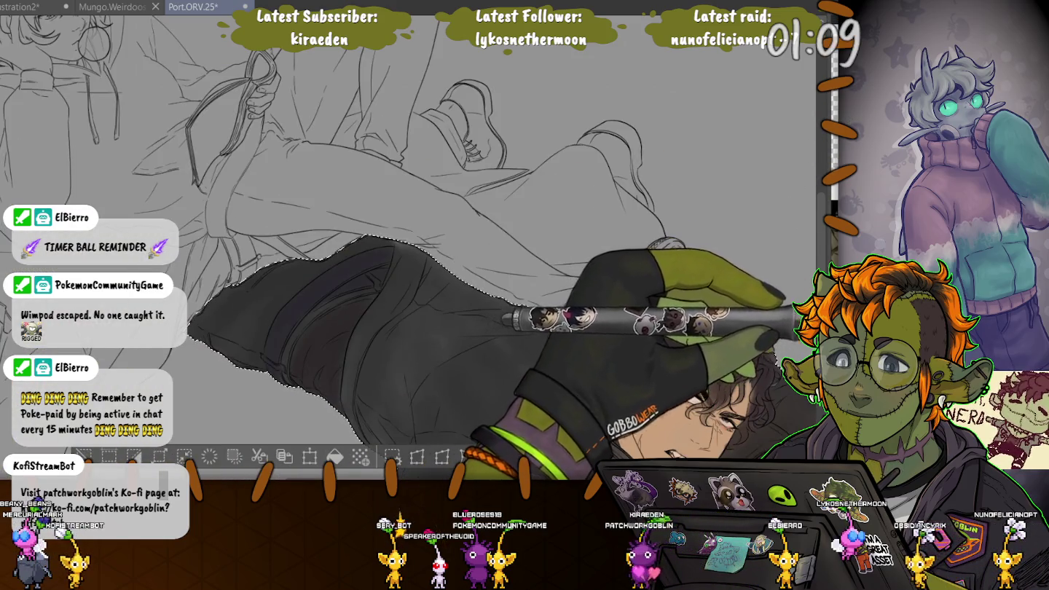
drag(793, 298, 126, 138)
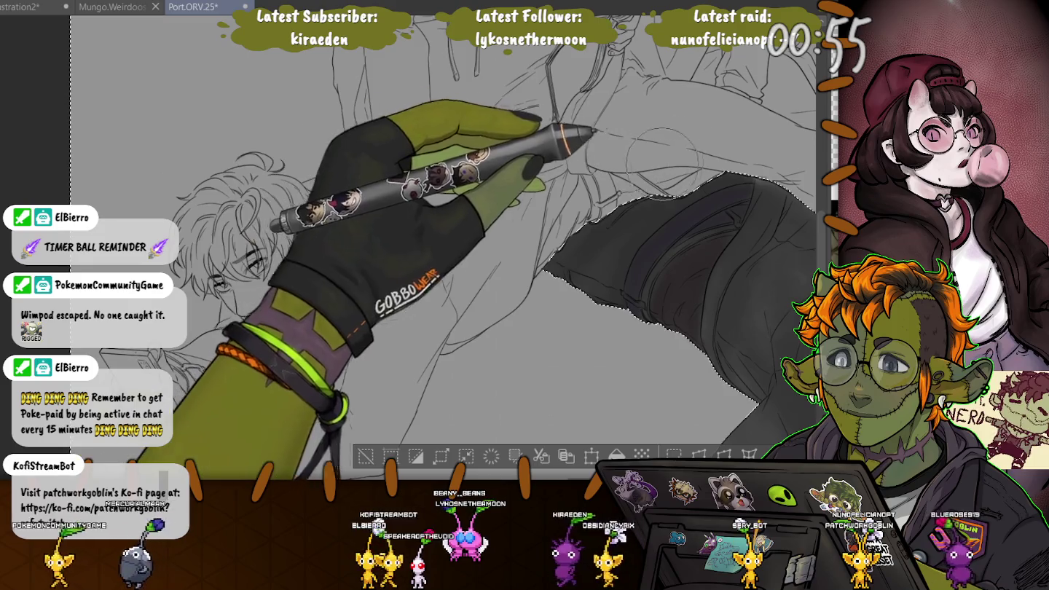
- Airbrush one long soft white highlight across the lying man's sleeve and shirt
mouse_move(700, 148)
mouse_down()
mouse_move(627, 154)
mouse_move(531, 207)
mouse_move(711, 157)
mouse_move(521, 166)
mouse_move(237, 430)
mouse_up()
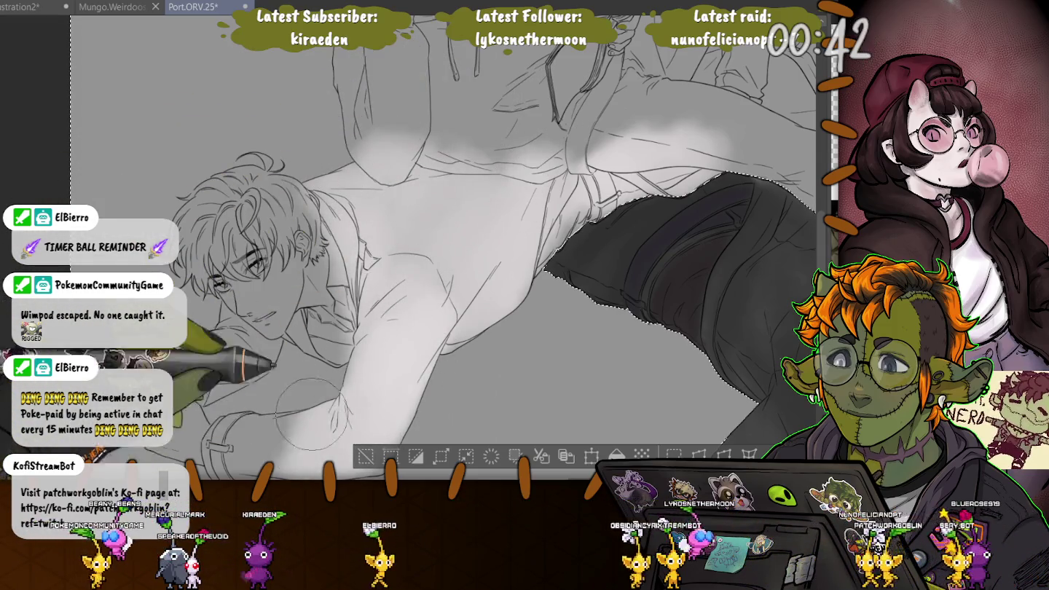
- Haze soft white airbrush over the arm, face and light trousers
drag(240, 358, 252, 331)
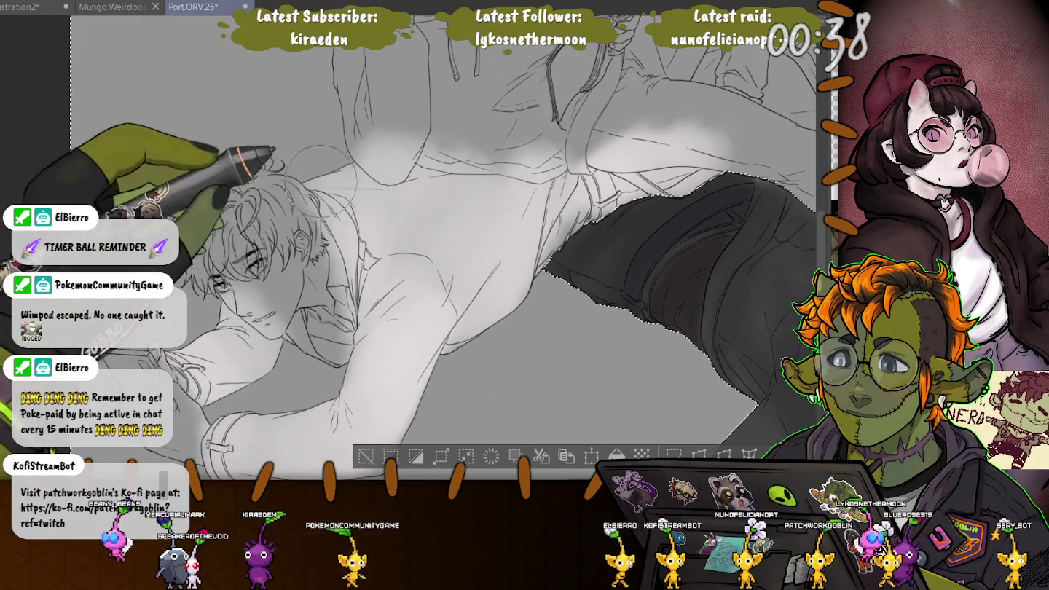
drag(332, 351, 274, 306)
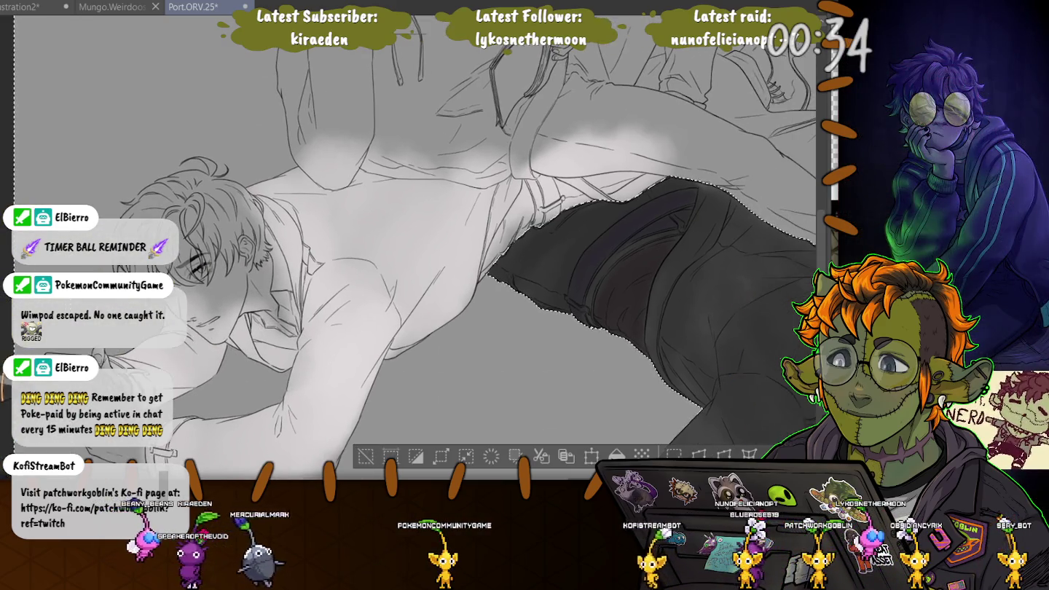
drag(437, 255, 364, 328)
drag(502, 174, 441, 173)
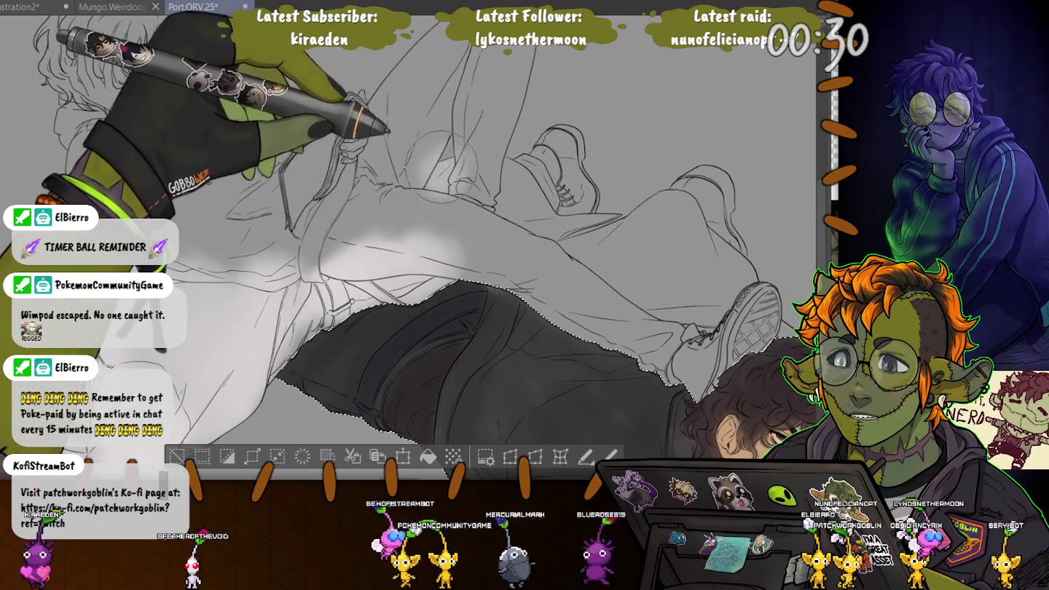
mouse_move(452, 175)
mouse_down()
mouse_move(612, 219)
mouse_move(663, 273)
mouse_up()
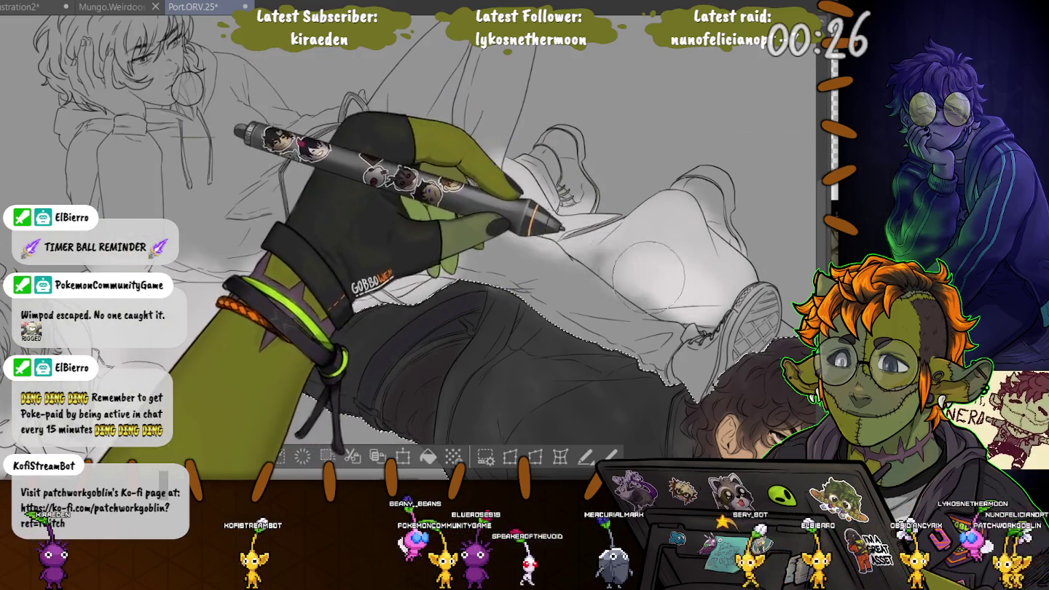
drag(663, 272, 729, 293)
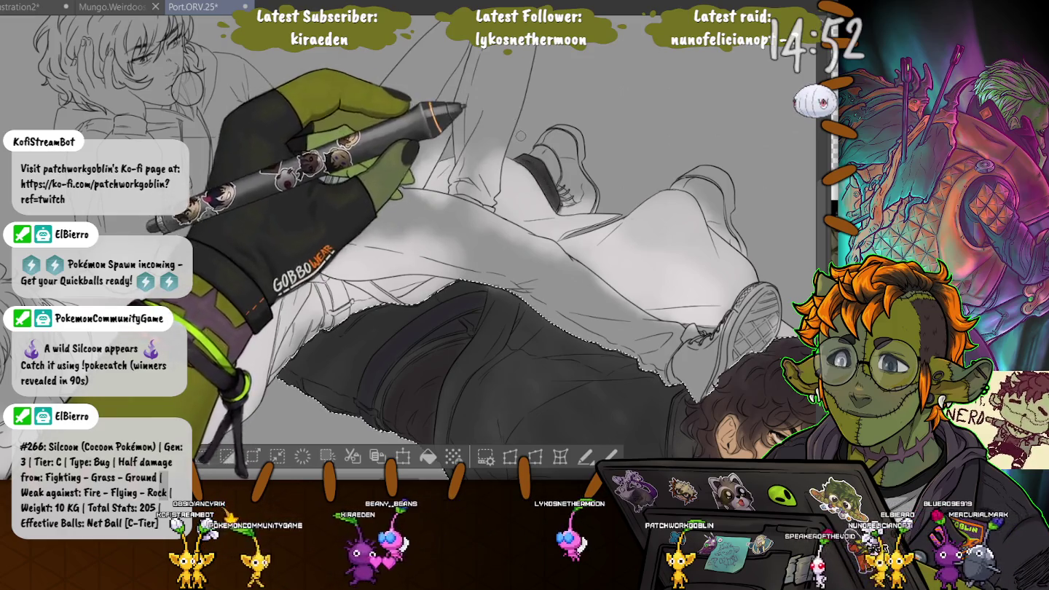
- With a larger brush, paint grey shading into the zoomed-in shirt folds
drag(436, 255, 525, 255)
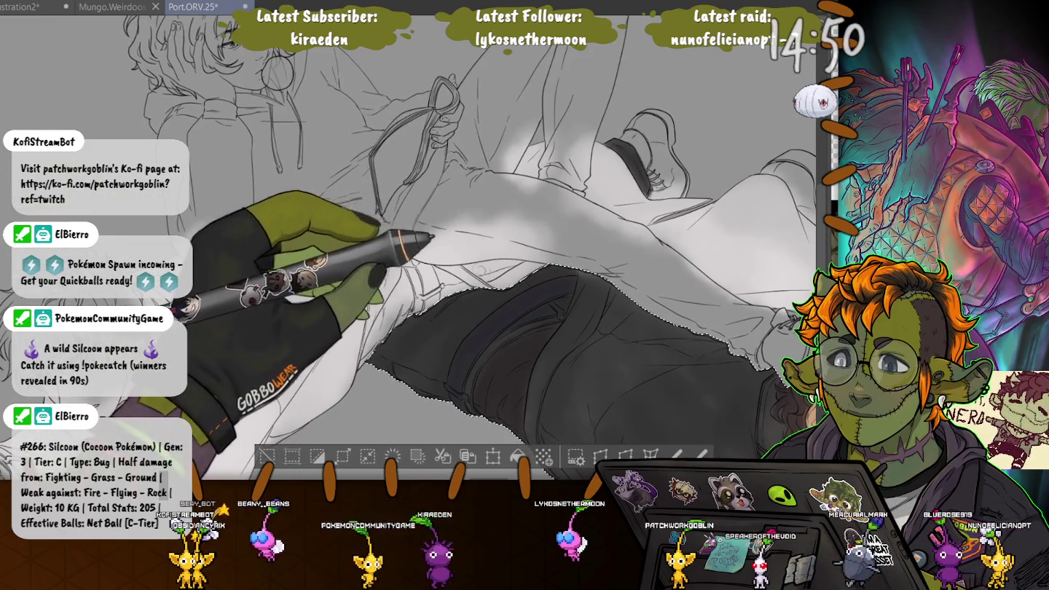
drag(484, 271, 589, 267)
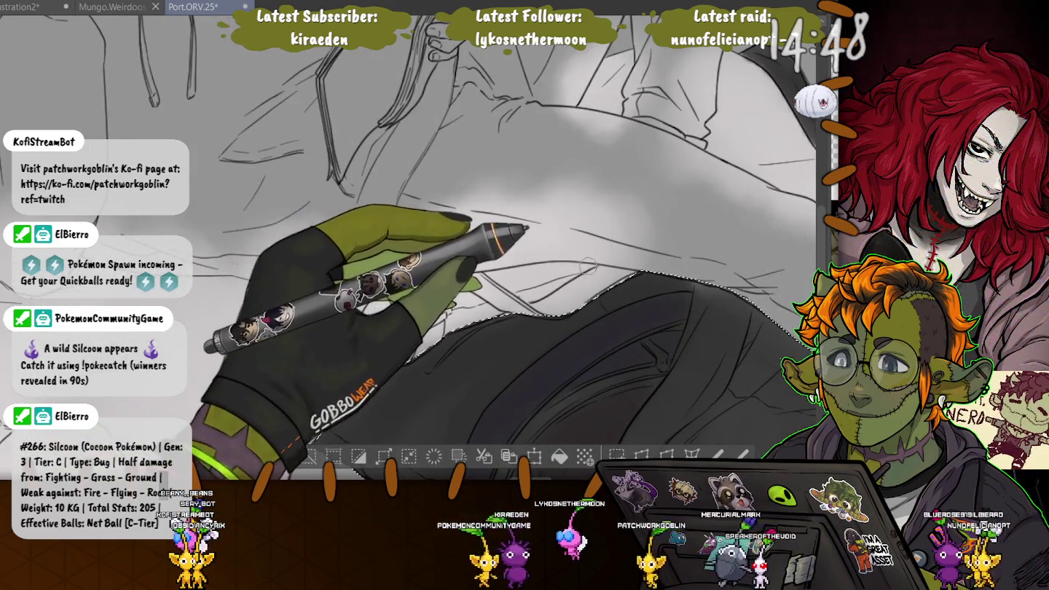
key(bracketright)
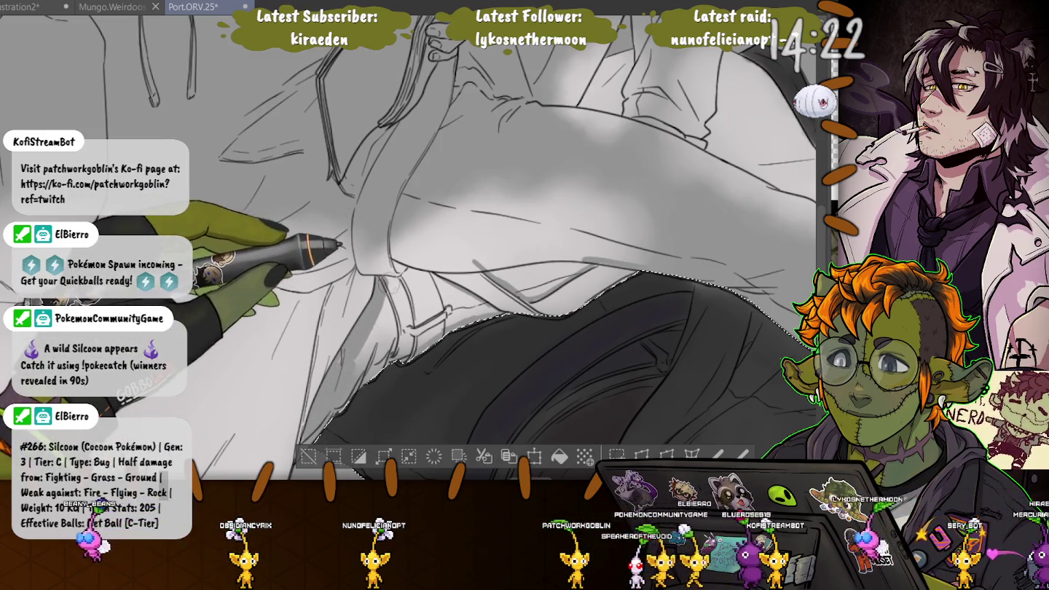
drag(396, 254, 417, 286)
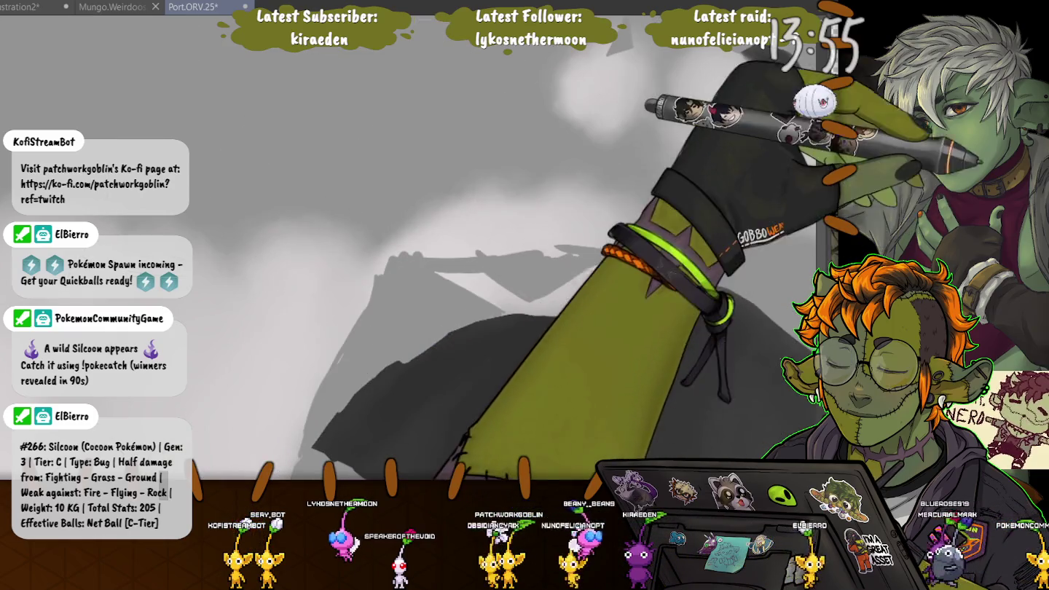
click(408, 306)
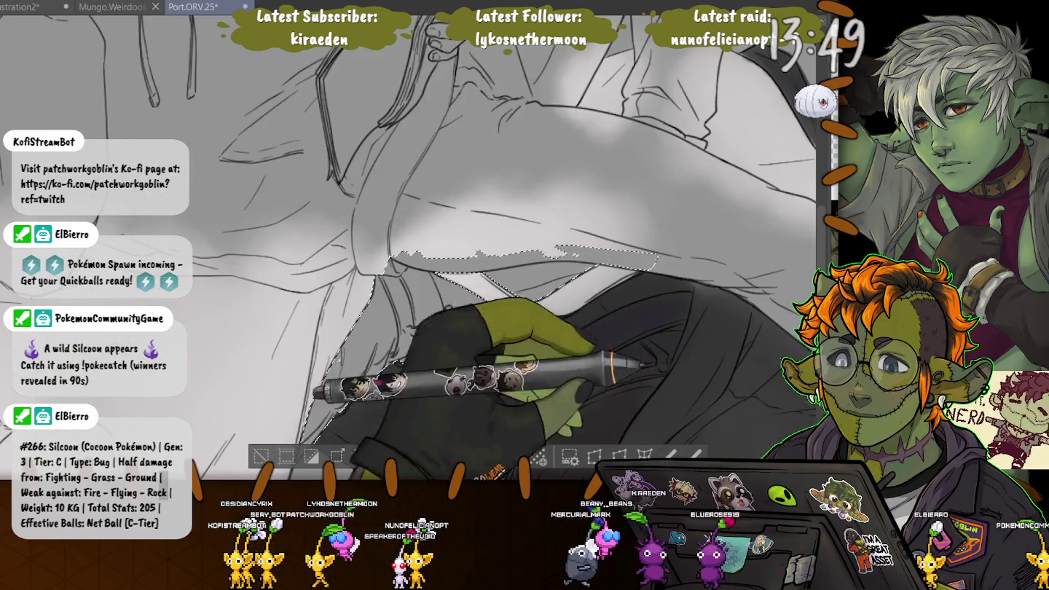
- Select the dark trouser area from its layer thumbnail, shade it, then deselect
click(495, 248)
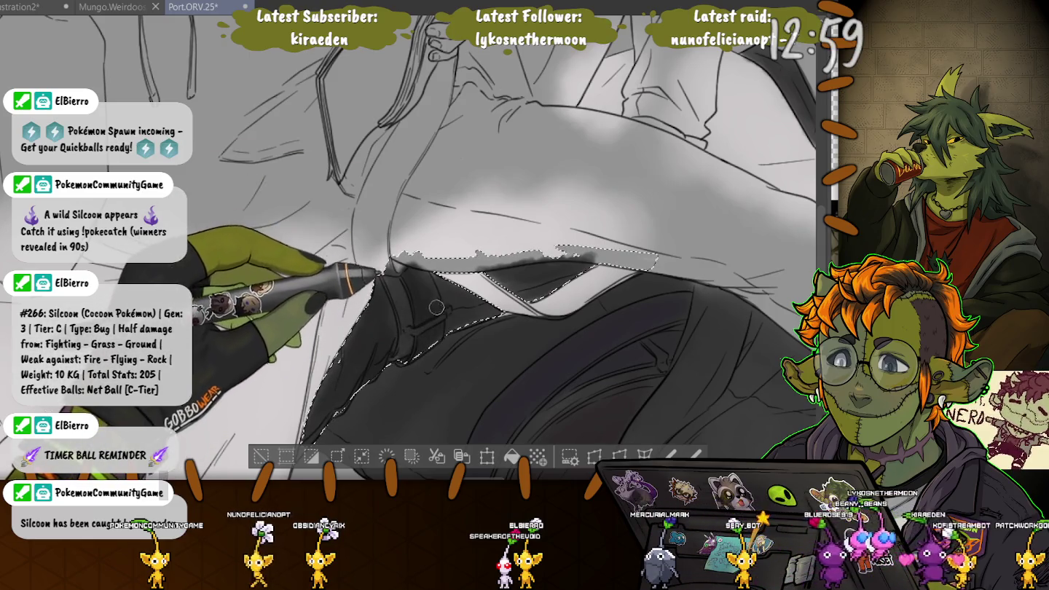
key(ctrl+d)
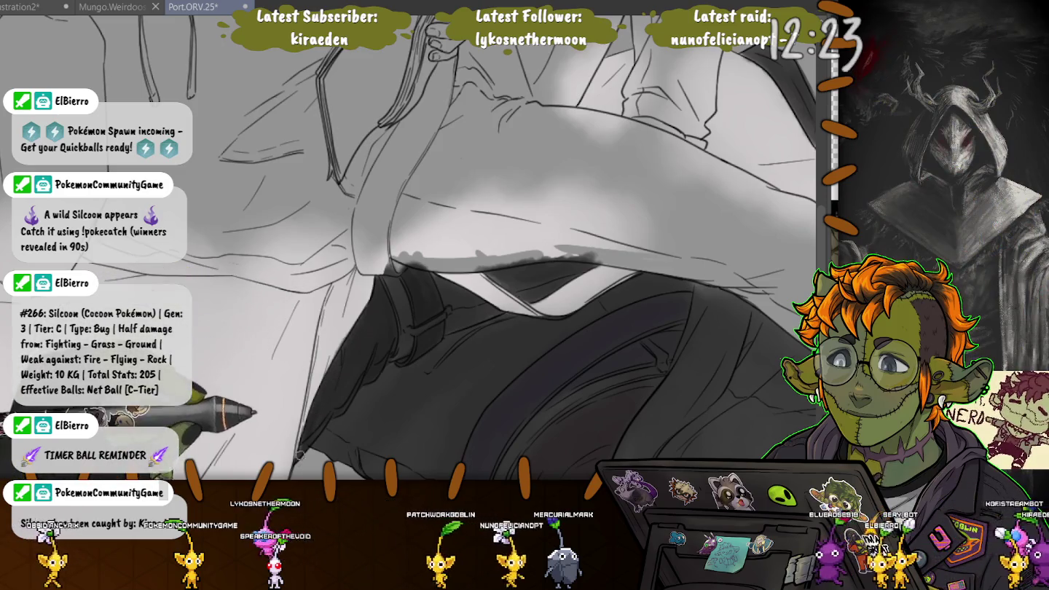
- Airbrush dark grey over the upper man's shoe top, laces, heel and sole
drag(409, 277, 477, 167)
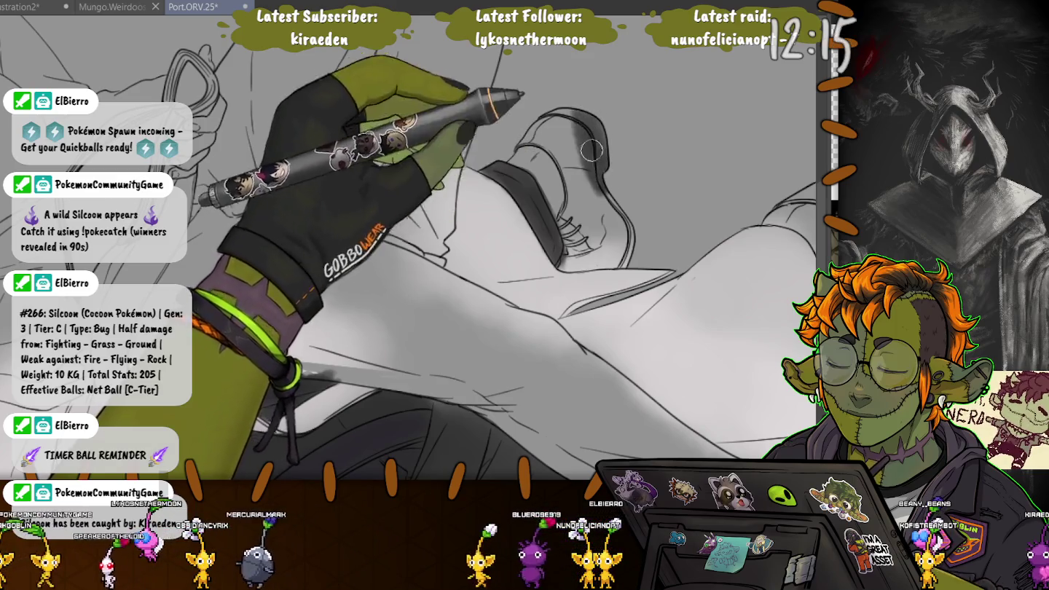
drag(598, 166, 539, 128)
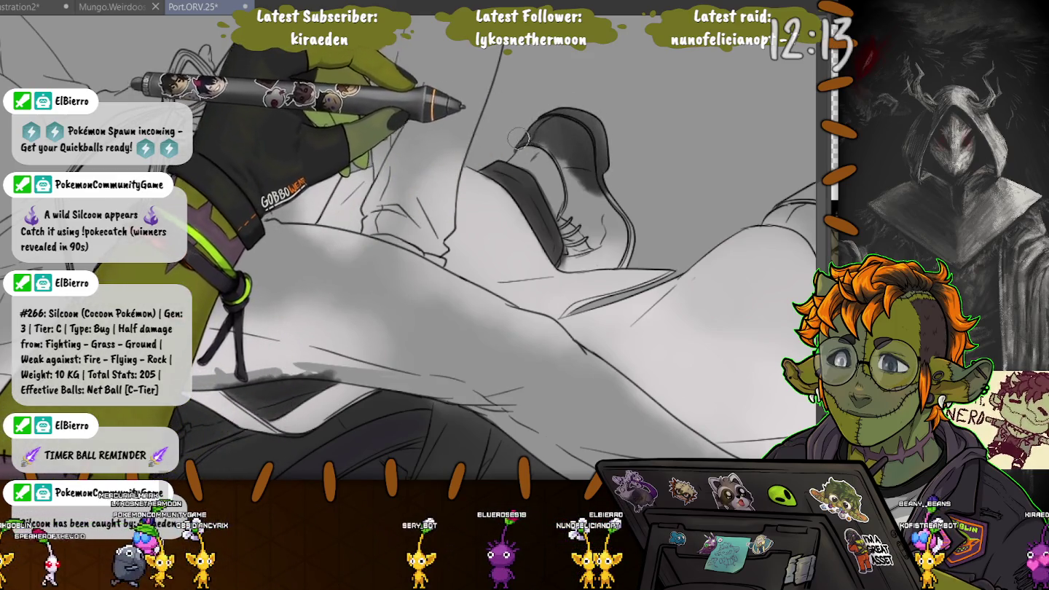
drag(540, 129, 574, 210)
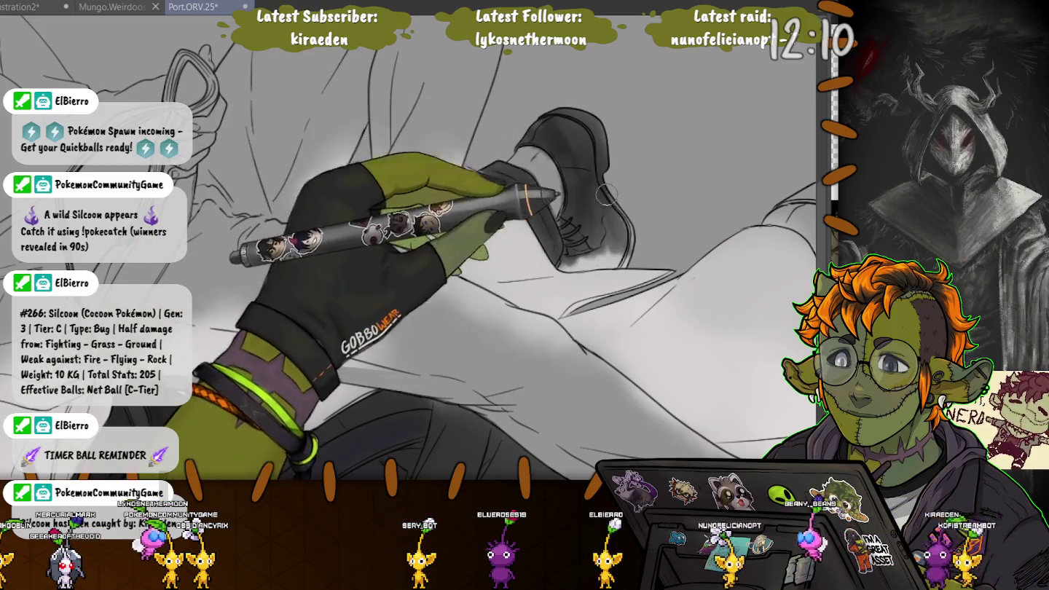
drag(576, 242, 609, 161)
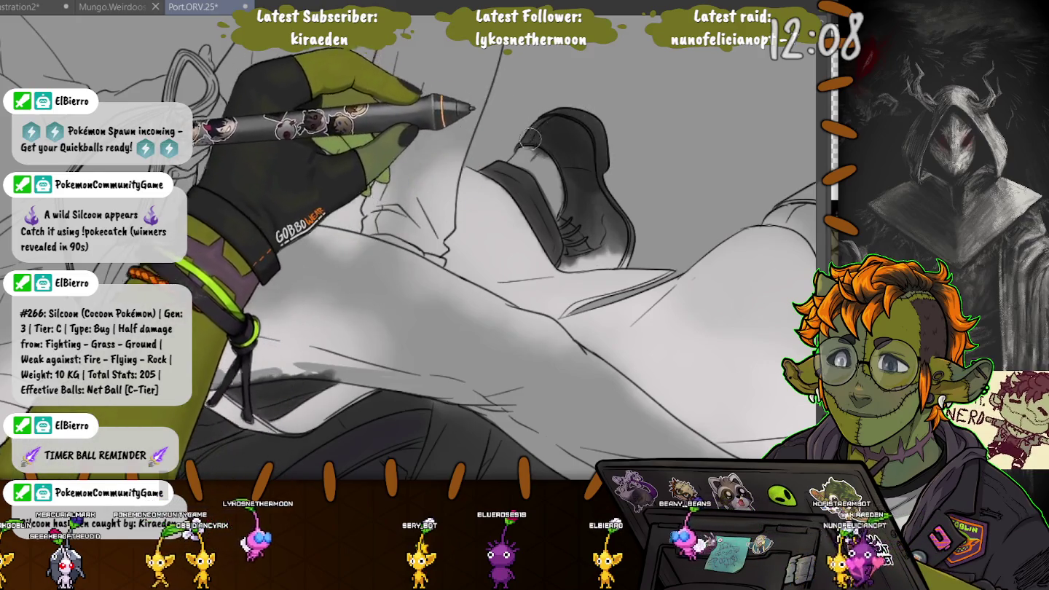
mouse_move(561, 136)
mouse_down()
mouse_move(594, 253)
mouse_move(579, 259)
mouse_up()
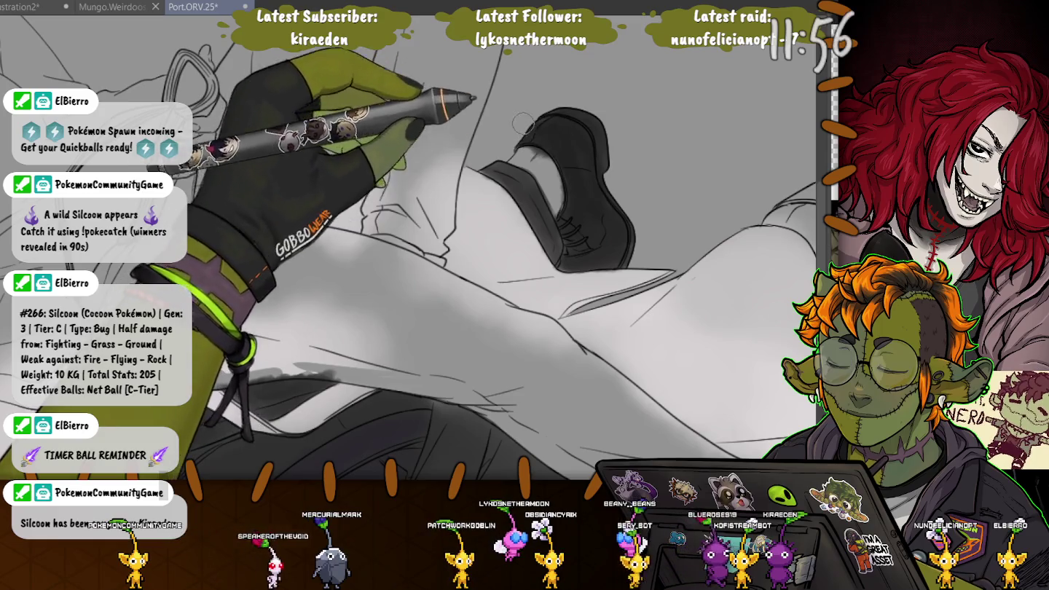
drag(522, 124, 355, 58)
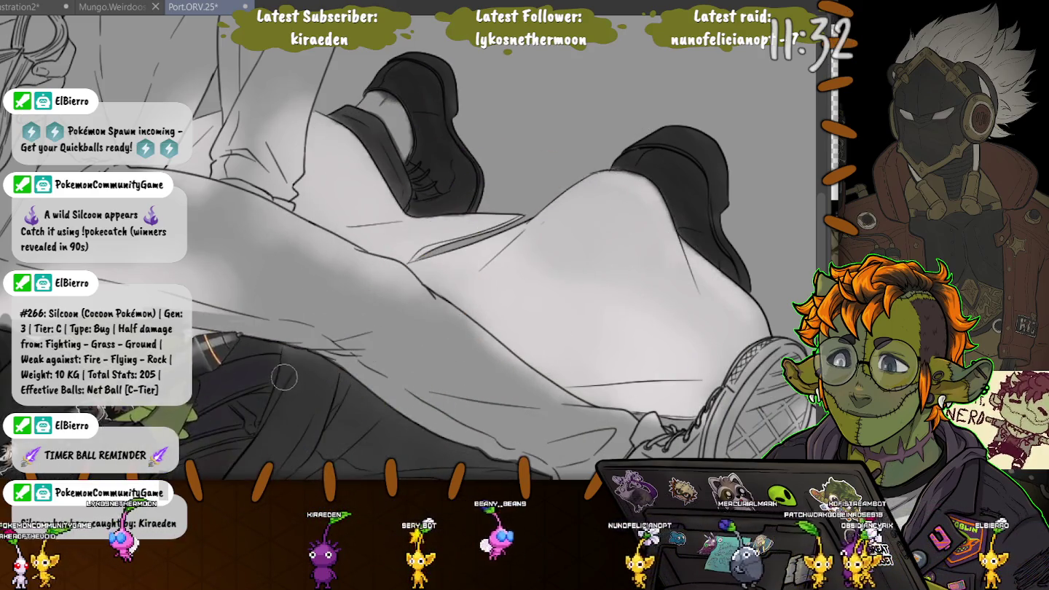
key(ctrl+minus)
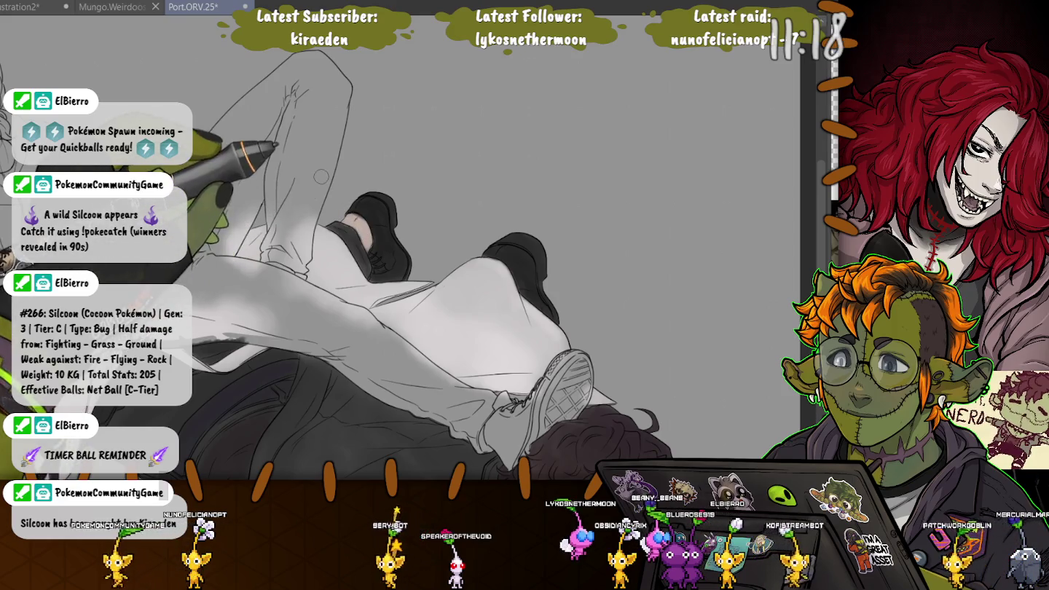
drag(364, 292, 722, 204)
- Pan to the lying man's head and zoom in closely on his face and shoulders
drag(364, 292, 437, 255)
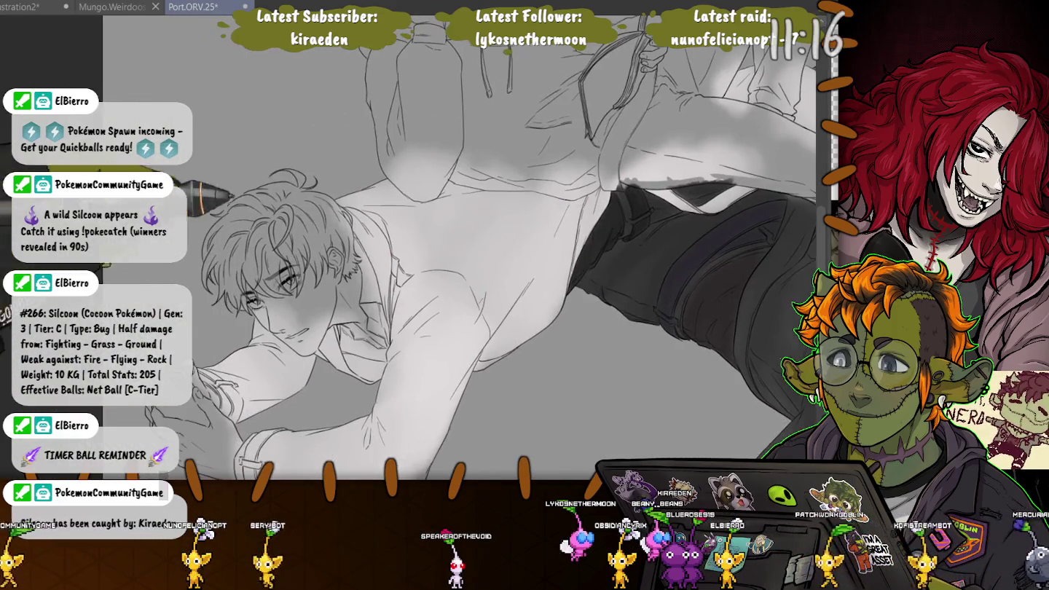
scroll(339, 280, up, 1)
scroll(339, 281, up, 2)
scroll(339, 281, up, 2)
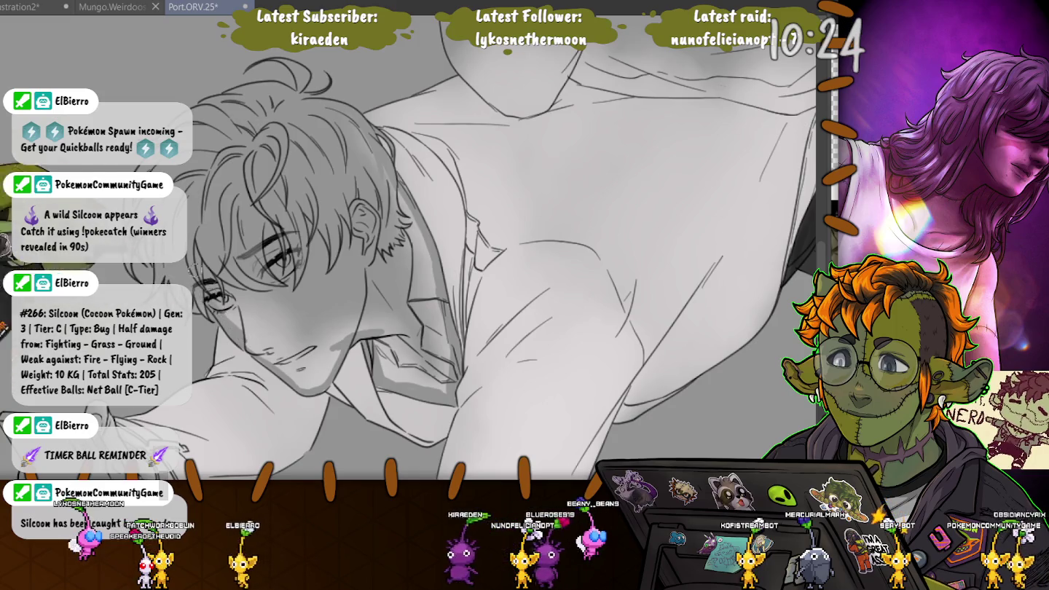
scroll(302, 336, up, 5)
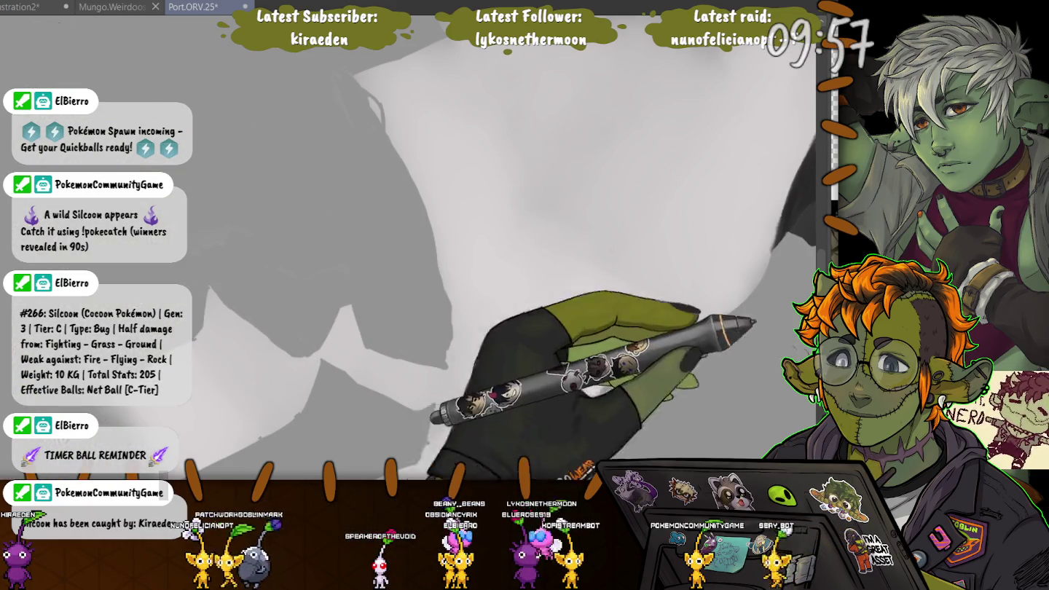
- Show the line art over the grey flats and rotate the canvas toward the lower man's face
key(ctrl+z)
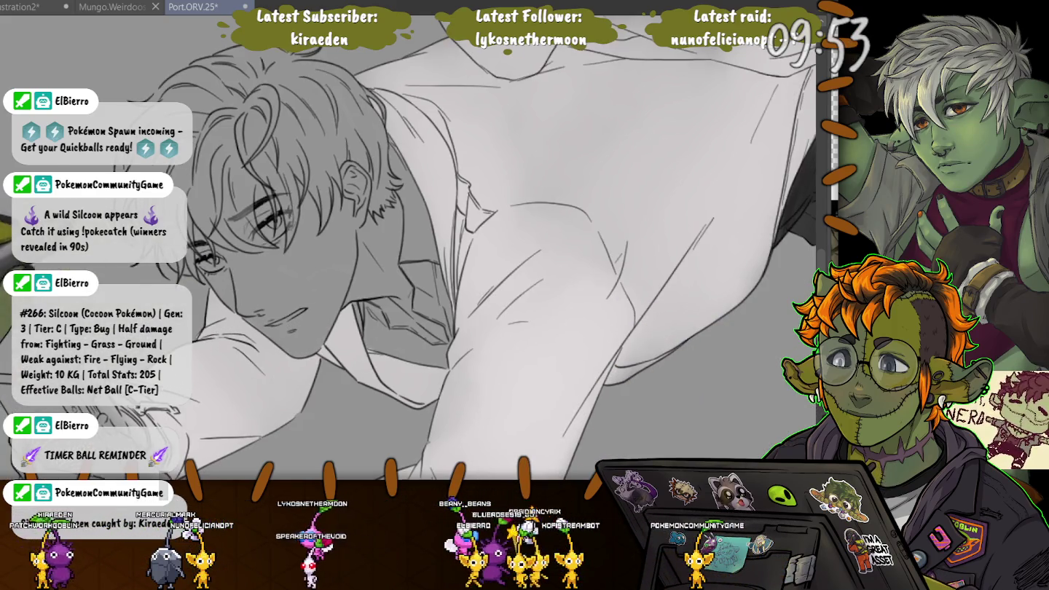
key(minus)
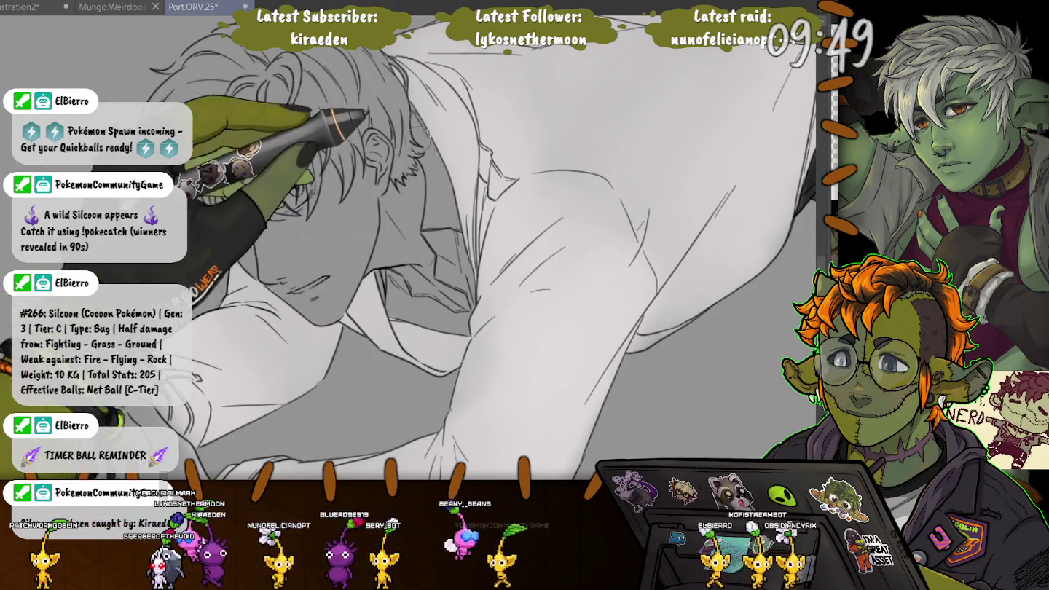
key(minus)
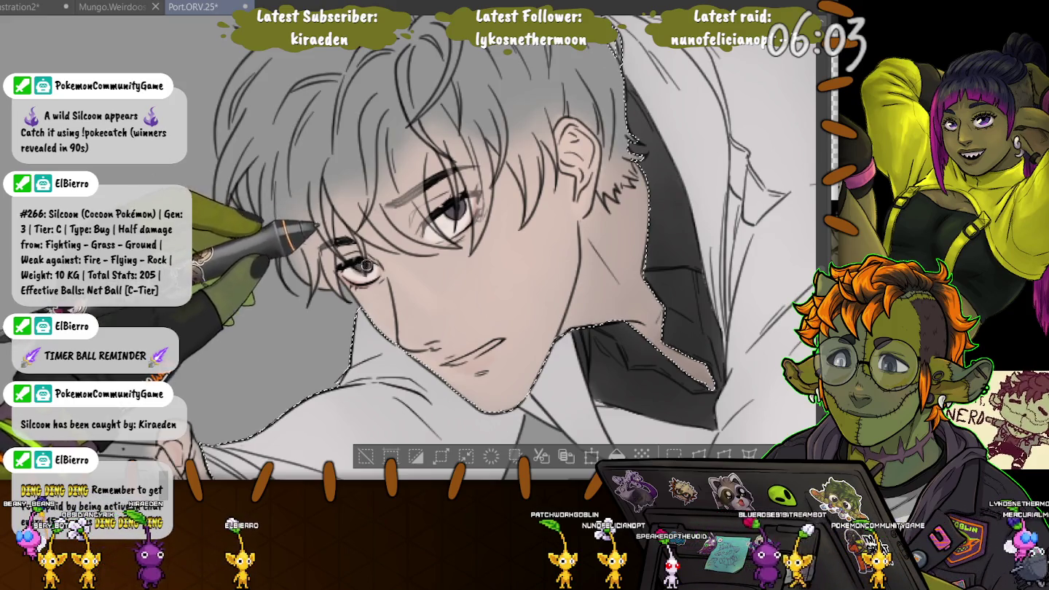
- Airbrush soft dark grey across the top of the lying man's hair within the selection
scroll(367, 265, up, 3)
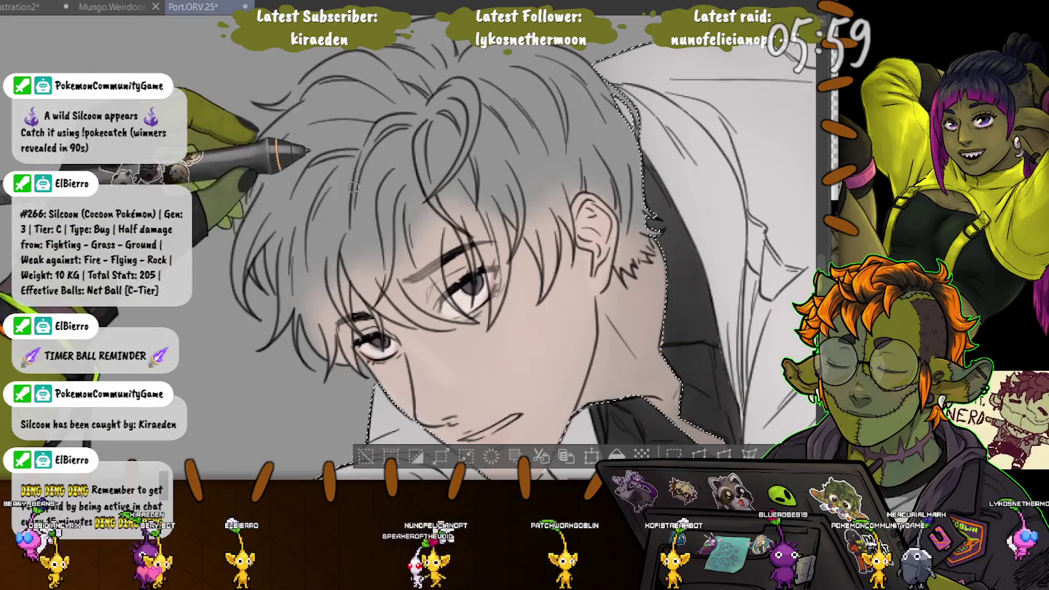
mouse_move(495, 73)
mouse_down()
mouse_move(466, 131)
mouse_move(363, 116)
mouse_move(291, 139)
mouse_move(351, 93)
mouse_move(313, 139)
mouse_move(278, 117)
mouse_move(269, 146)
mouse_move(292, 128)
mouse_up()
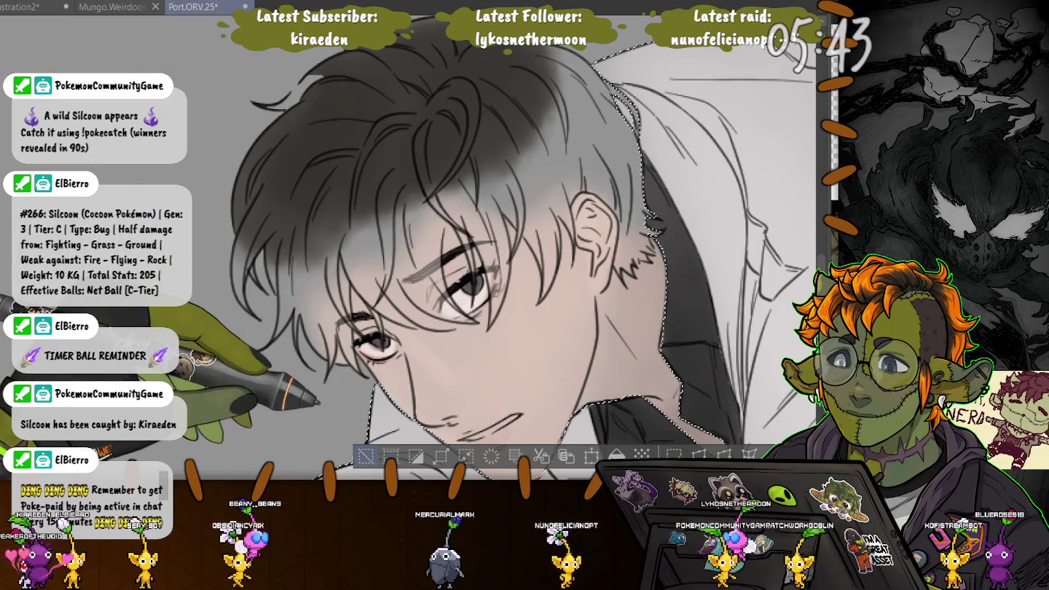
- Clear the selection and airbrush a darker grey patch over the top of the hair, redoing the first stroke
key(ctrl+d)
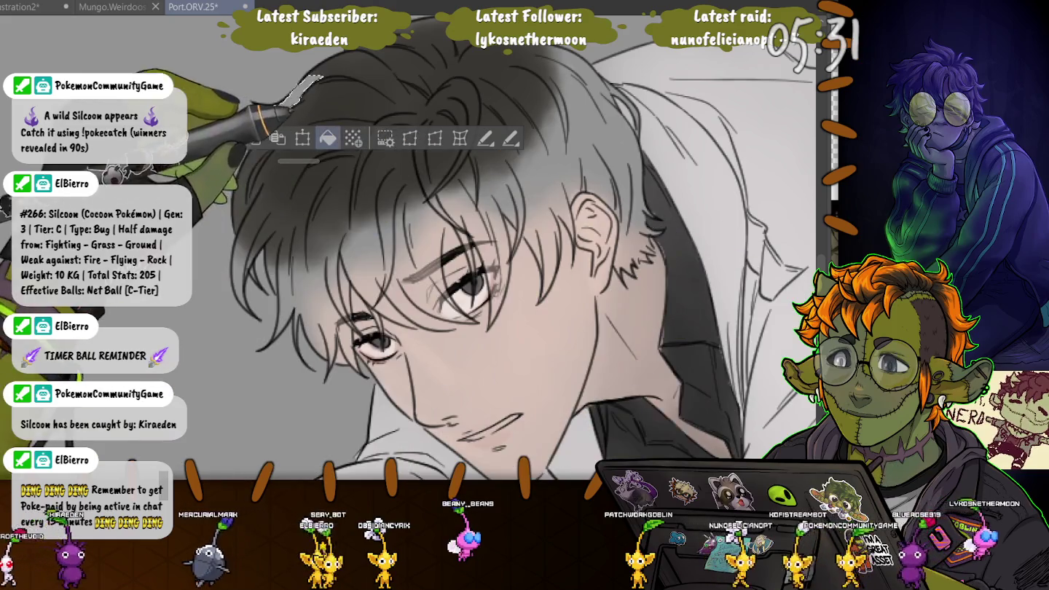
key(ctrl+d)
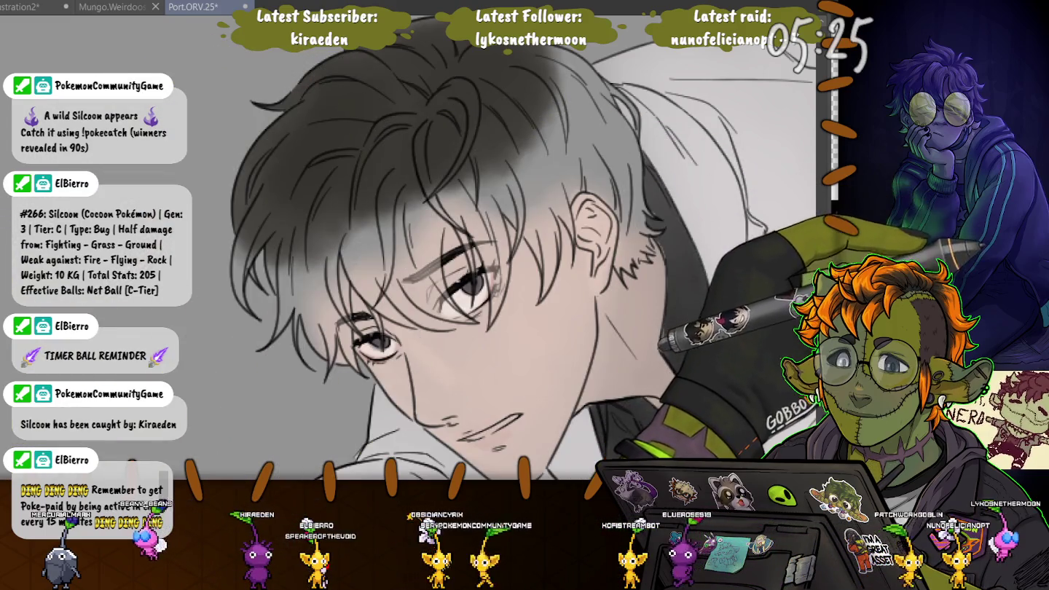
drag(533, 104, 348, 205)
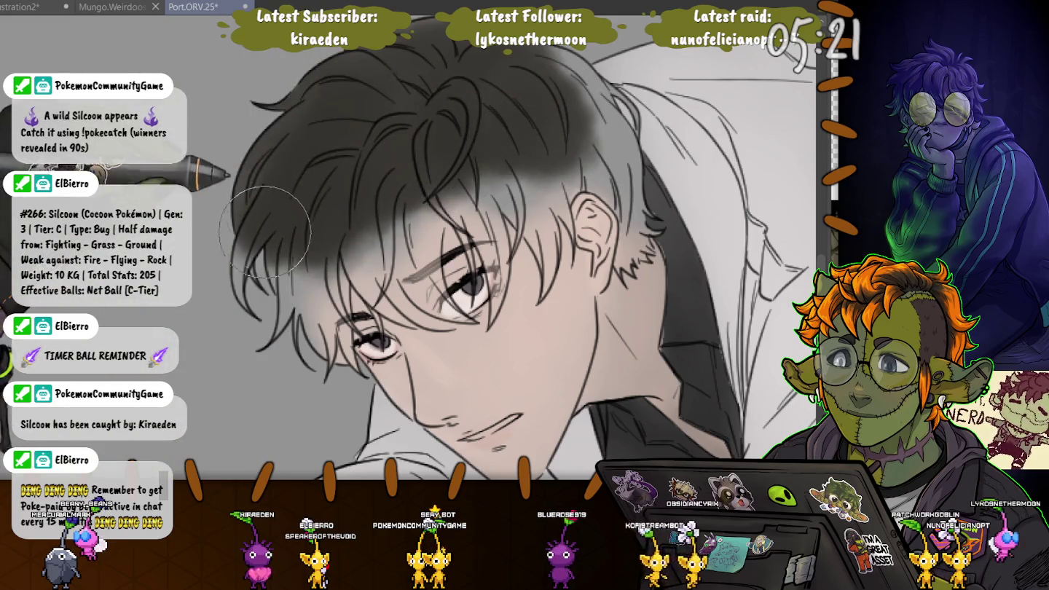
key(ctrl+z)
mouse_move(525, 102)
mouse_down()
mouse_move(567, 129)
mouse_move(372, 55)
mouse_up()
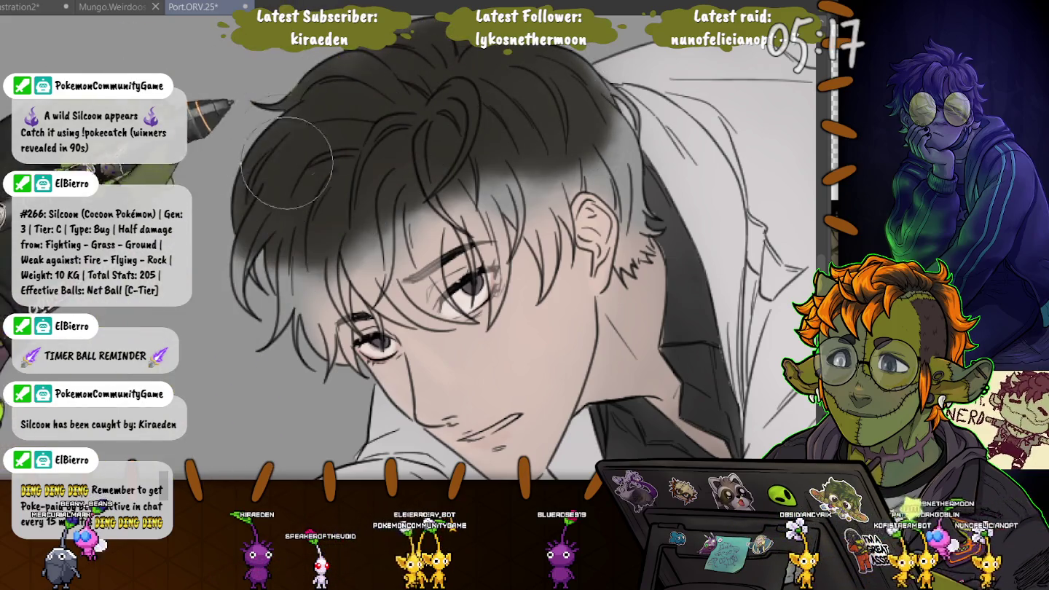
- Bring the hair's crown into view and resize the airbrush smaller for finer shading
drag(371, 54, 340, 182)
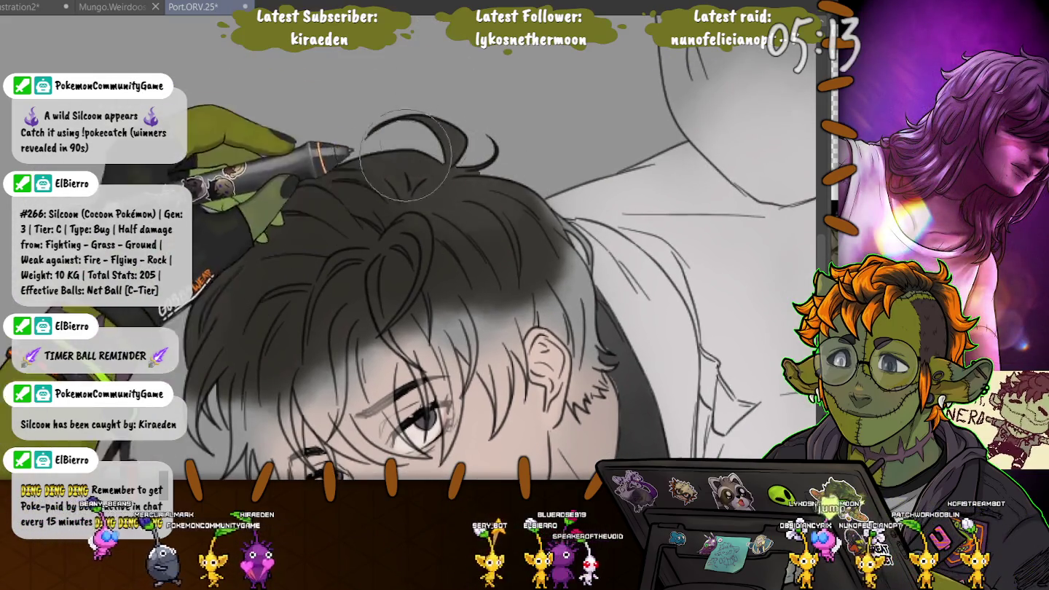
drag(212, 368, 239, 244)
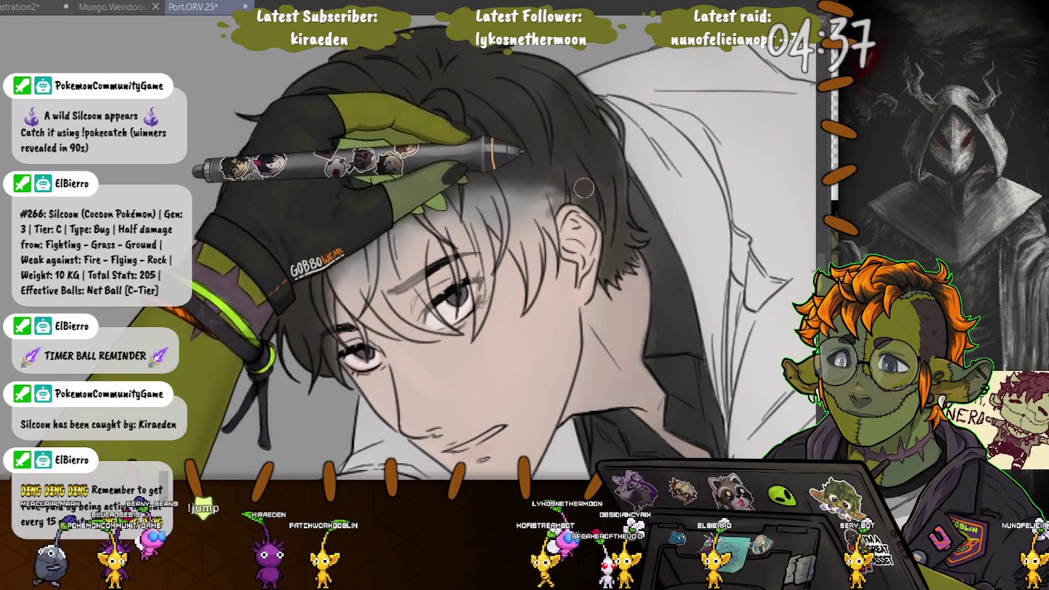
key(bracketright)
key(bracketright)
key(bracketright)
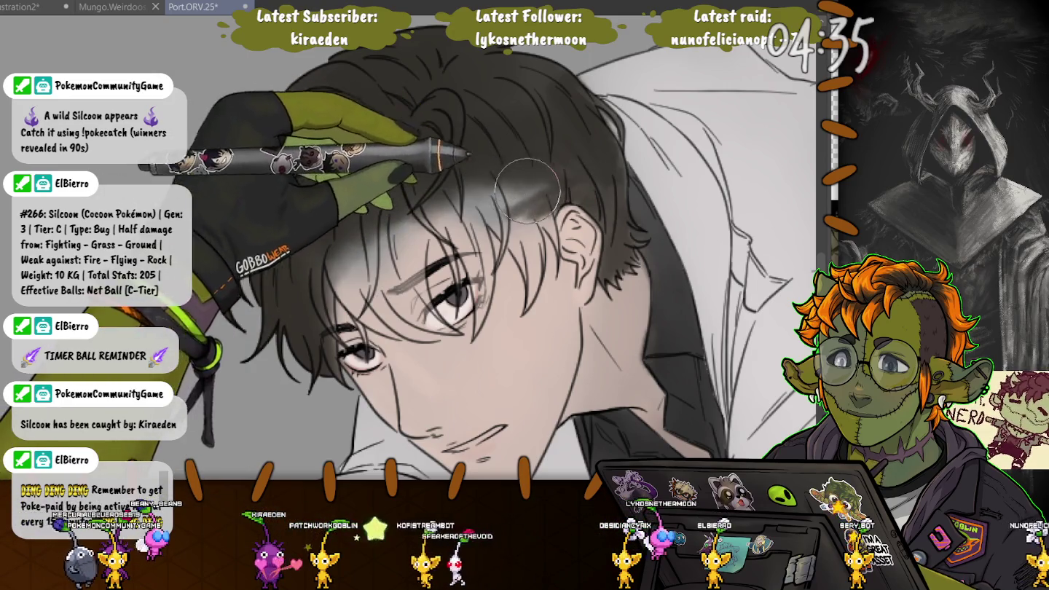
key(bracketleft)
key(bracketleft)
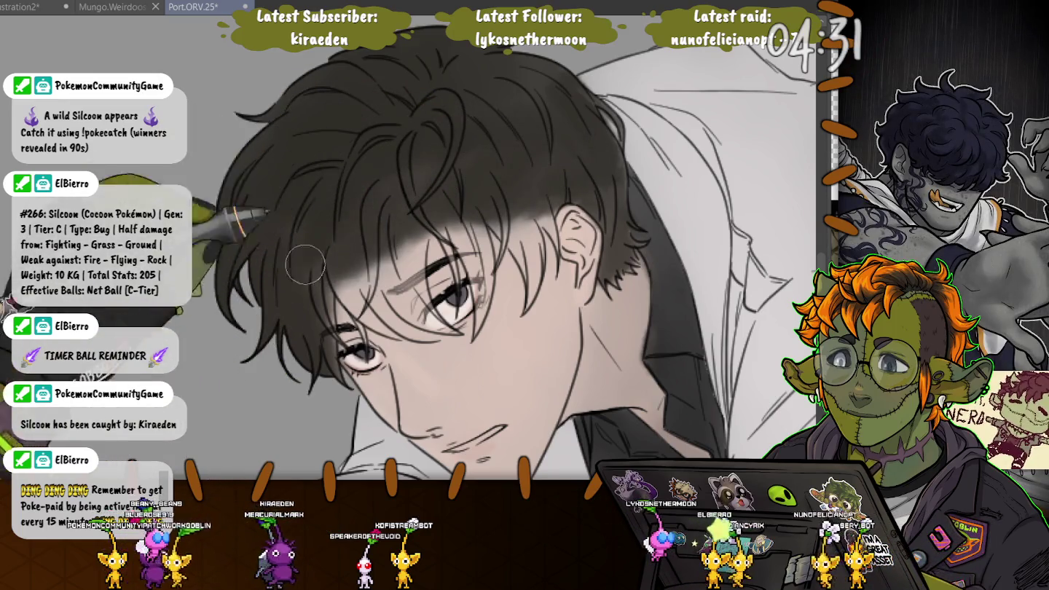
key(bracketleft)
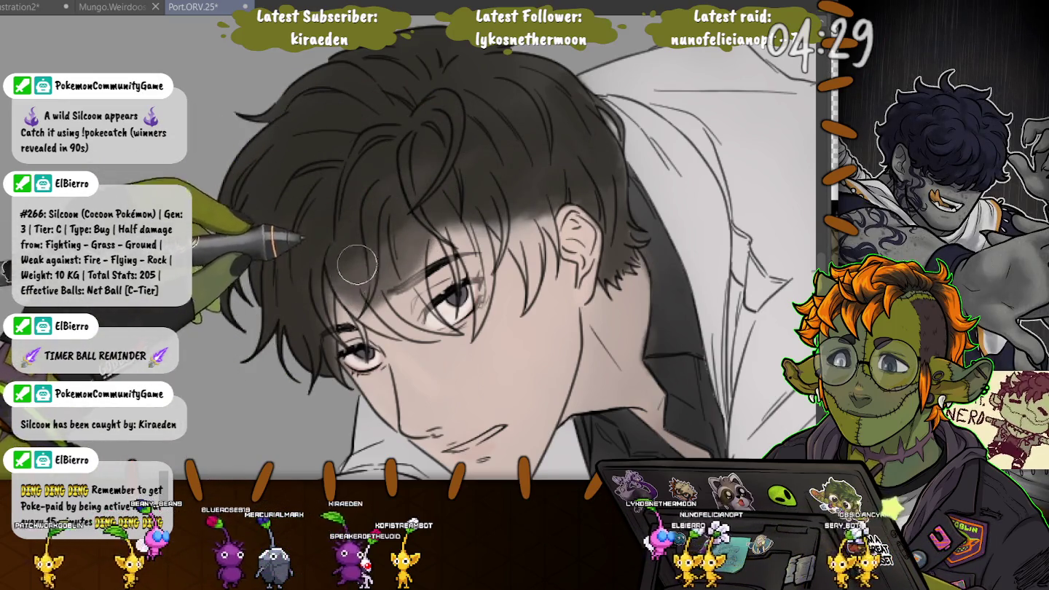
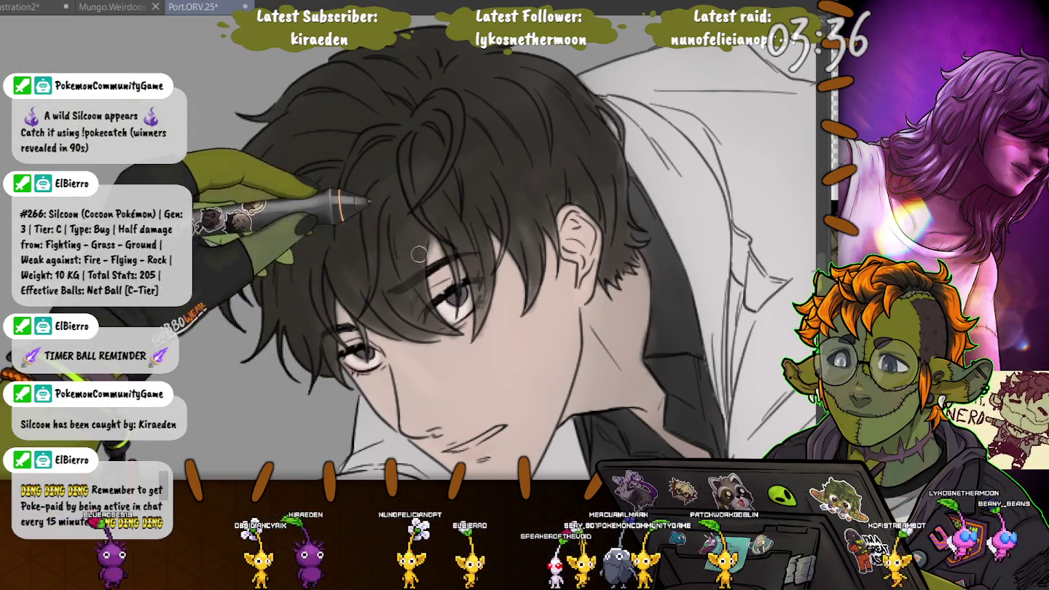
- Airbrush soft grey shading over the phone-holding hand, then hide the line art to check
scroll(281, 366, down, 2)
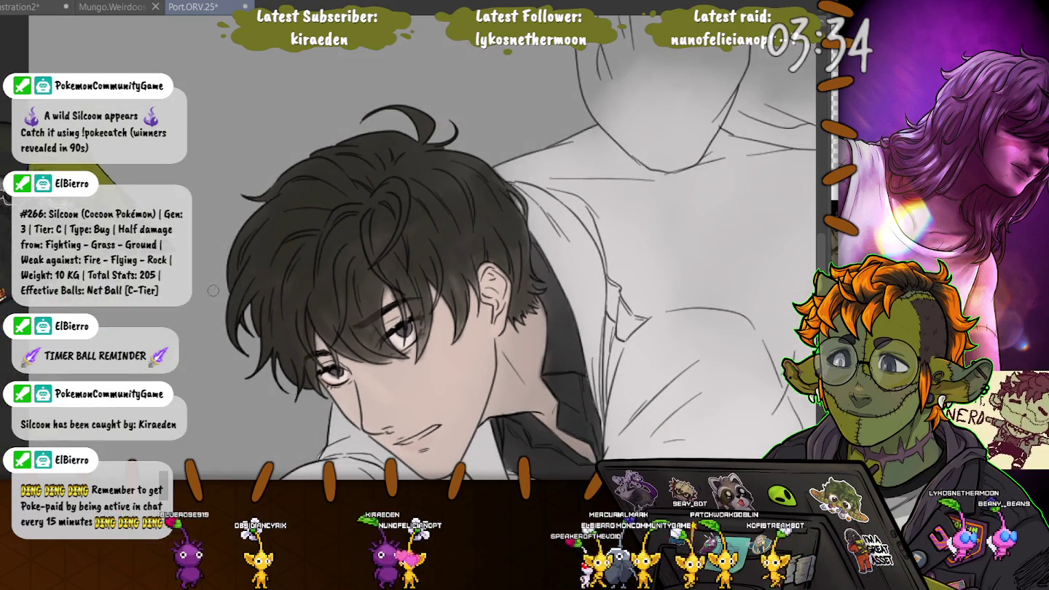
scroll(437, 349, down, 2)
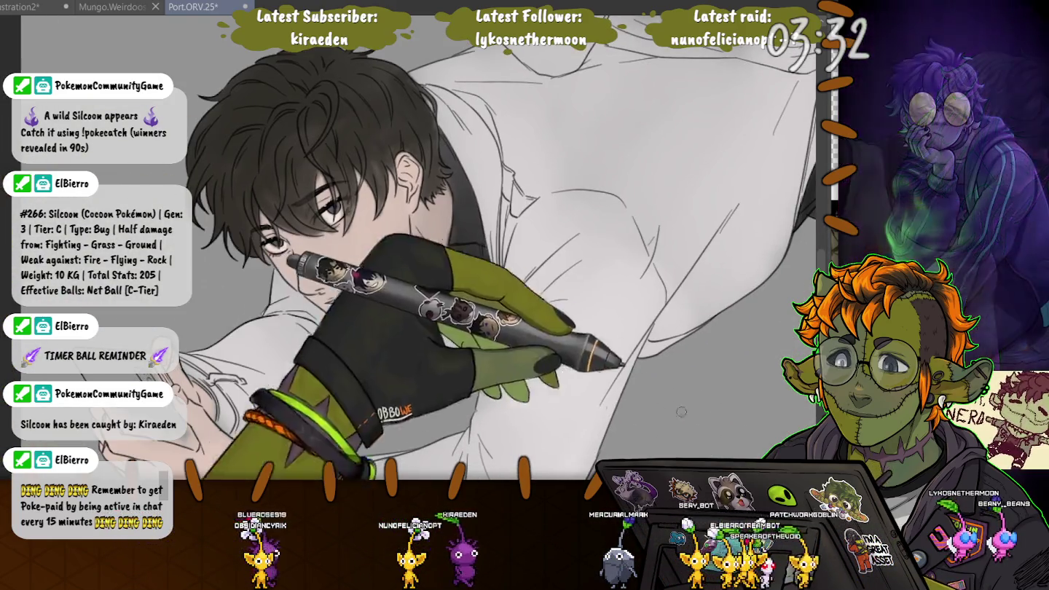
key(ctrl+0)
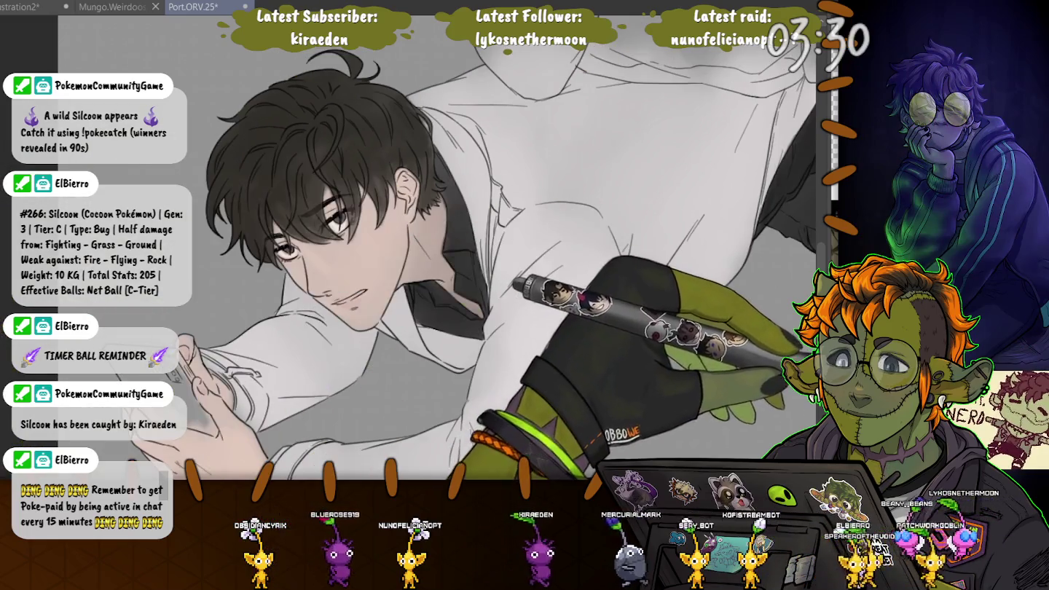
scroll(392, 282, up, 3)
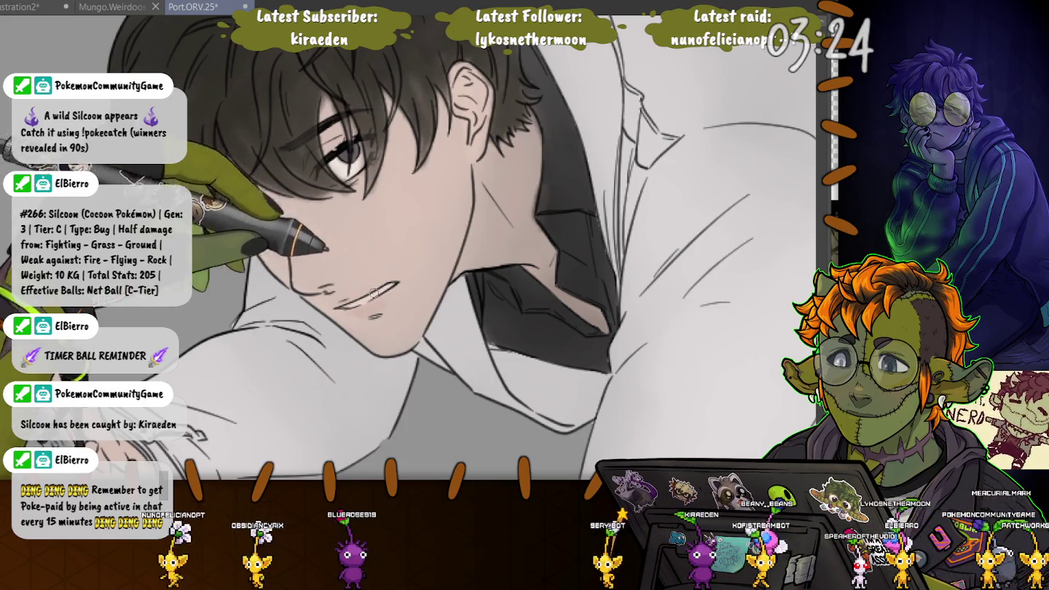
key(ctrl+0)
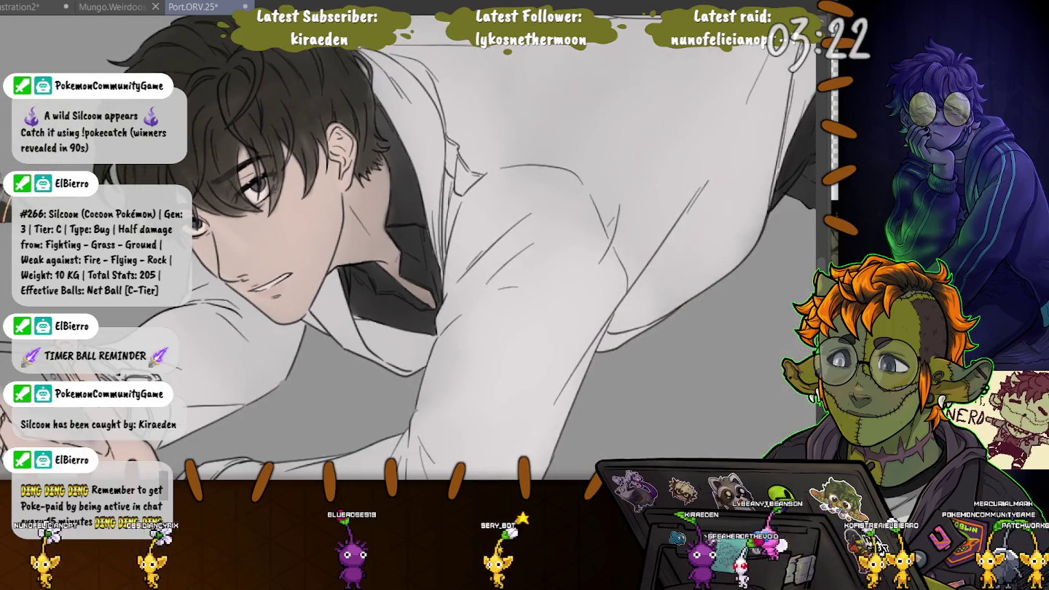
scroll(409, 292, up, 3)
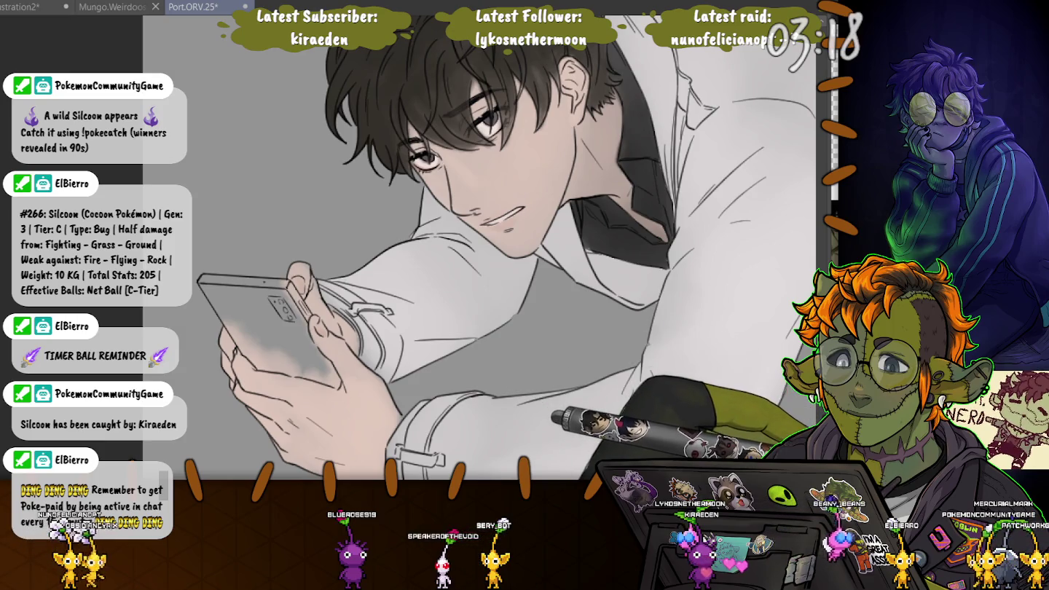
scroll(268, 349, up, 1)
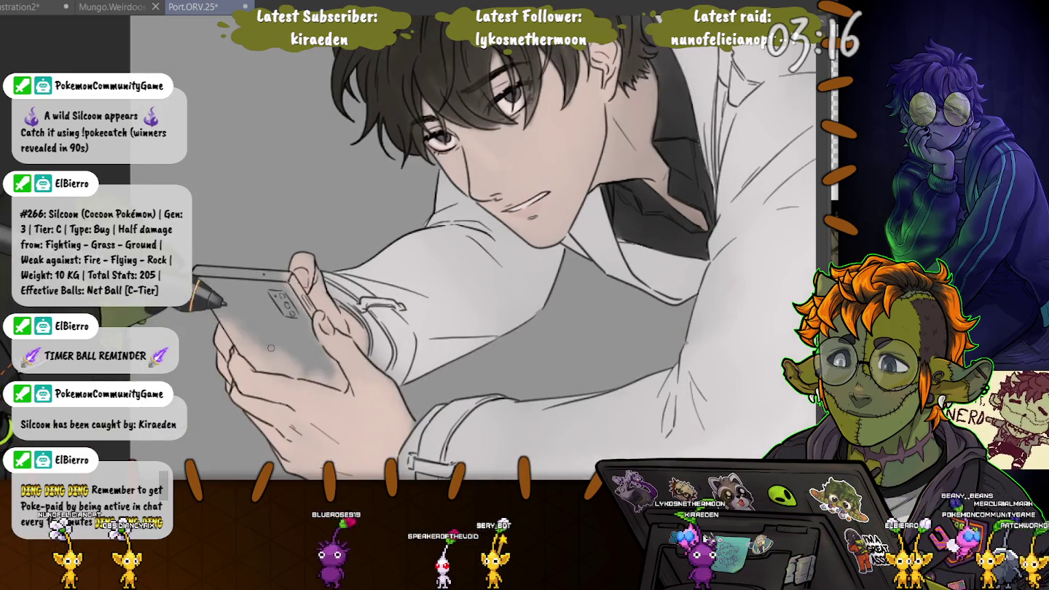
scroll(266, 338, up, 2)
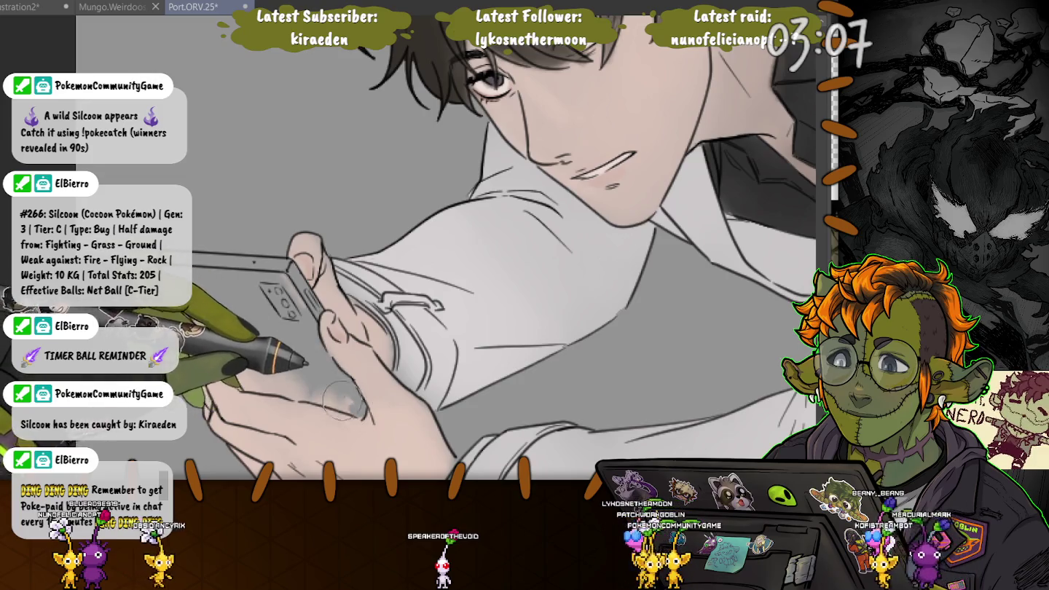
drag(335, 402, 309, 397)
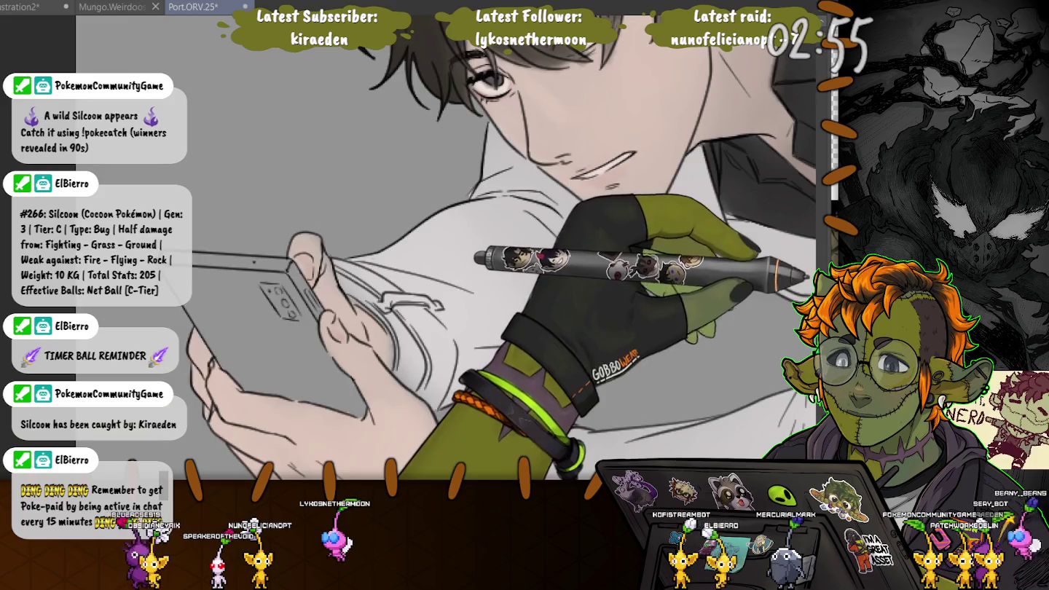
key(h)
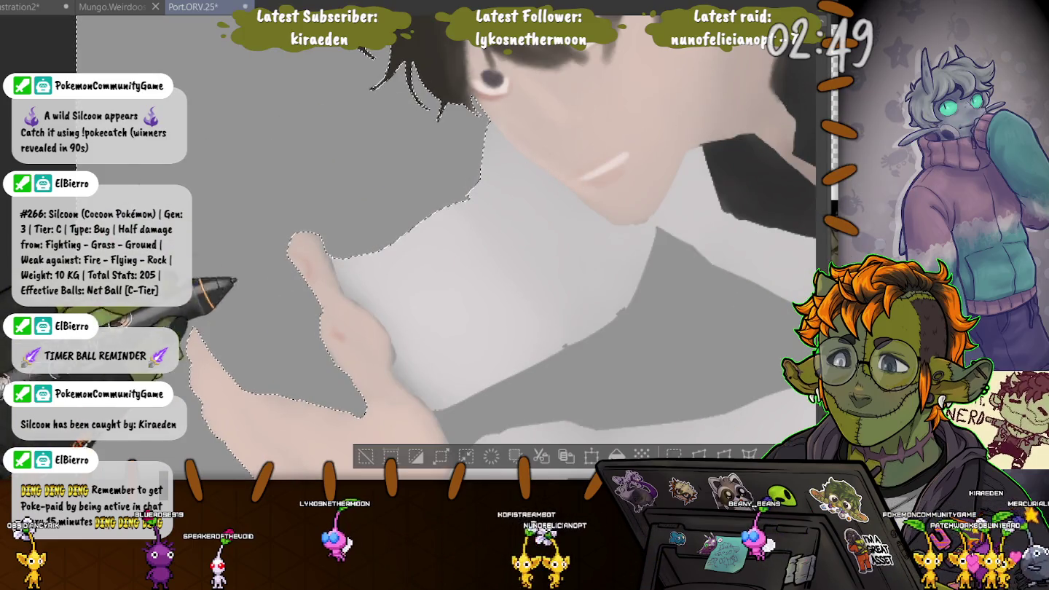
- Fill the selected phone and hand with dark near-black shading, then deselect
key(h)
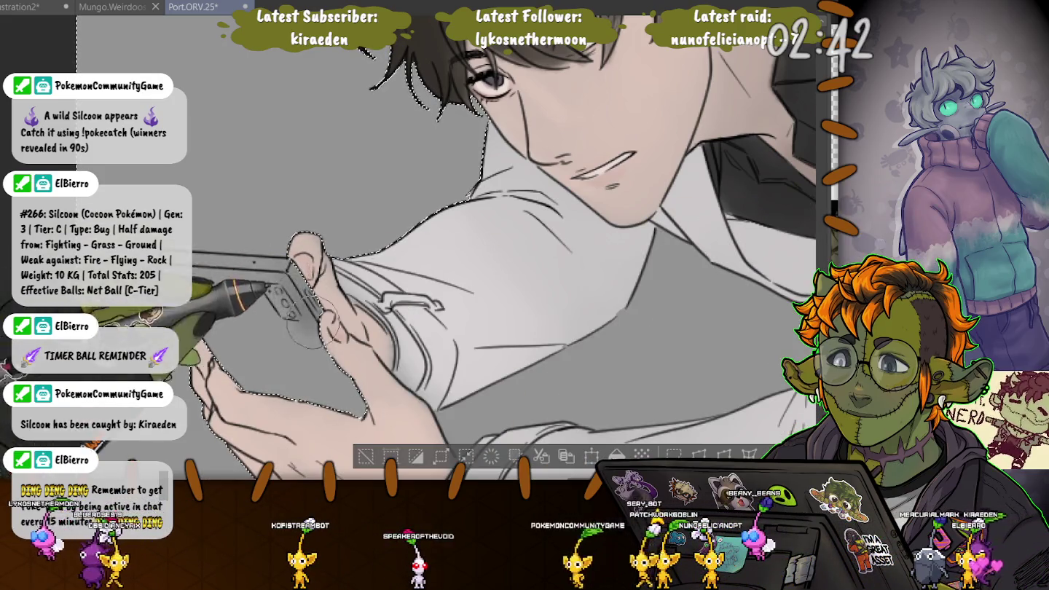
mouse_move(288, 281)
mouse_down()
mouse_move(301, 345)
mouse_move(245, 357)
mouse_up()
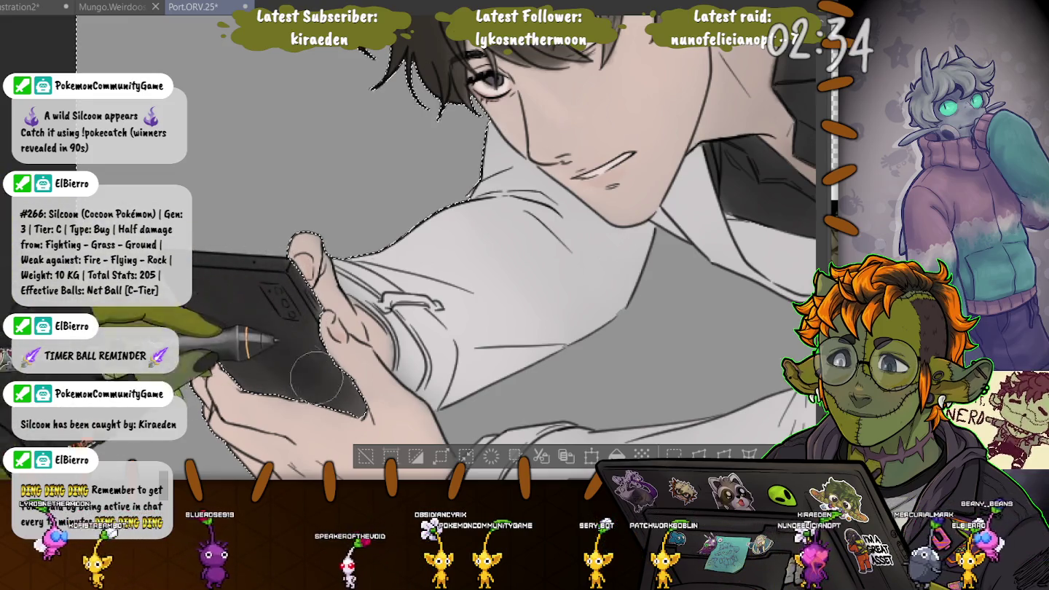
drag(253, 370, 238, 362)
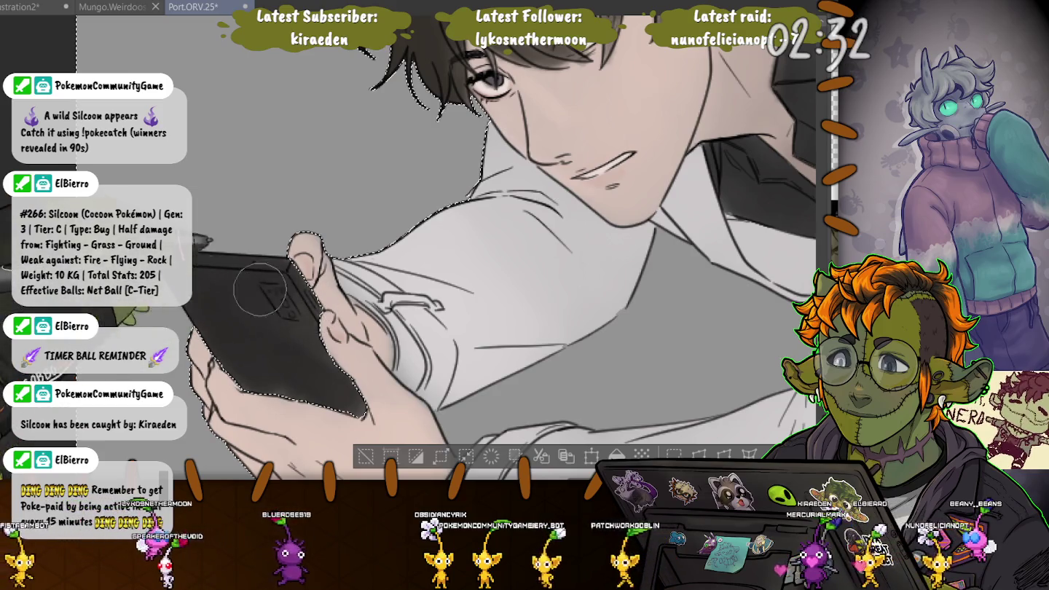
key(ctrl+d)
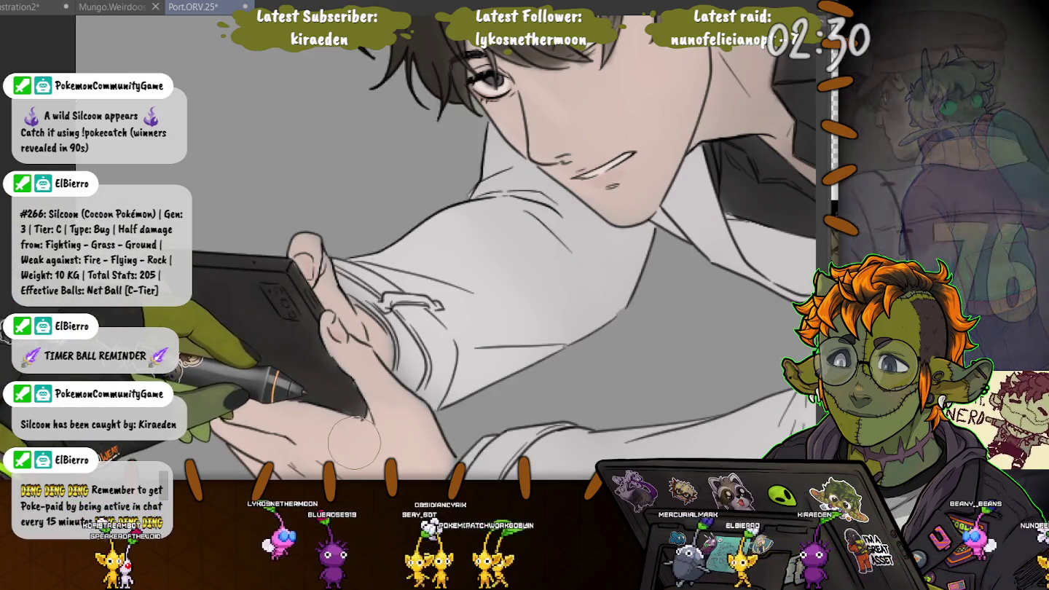
scroll(193, 292, down, 3)
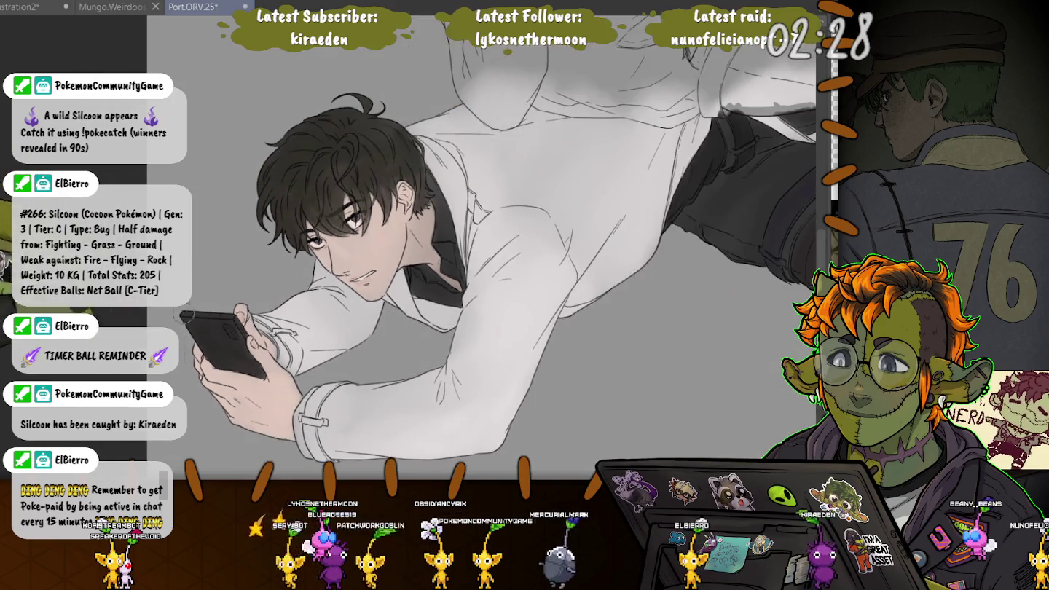
- Airbrush soft grey along the trouser folds of the raised legs, including the lower fold streak
scroll(408, 241, up, 3)
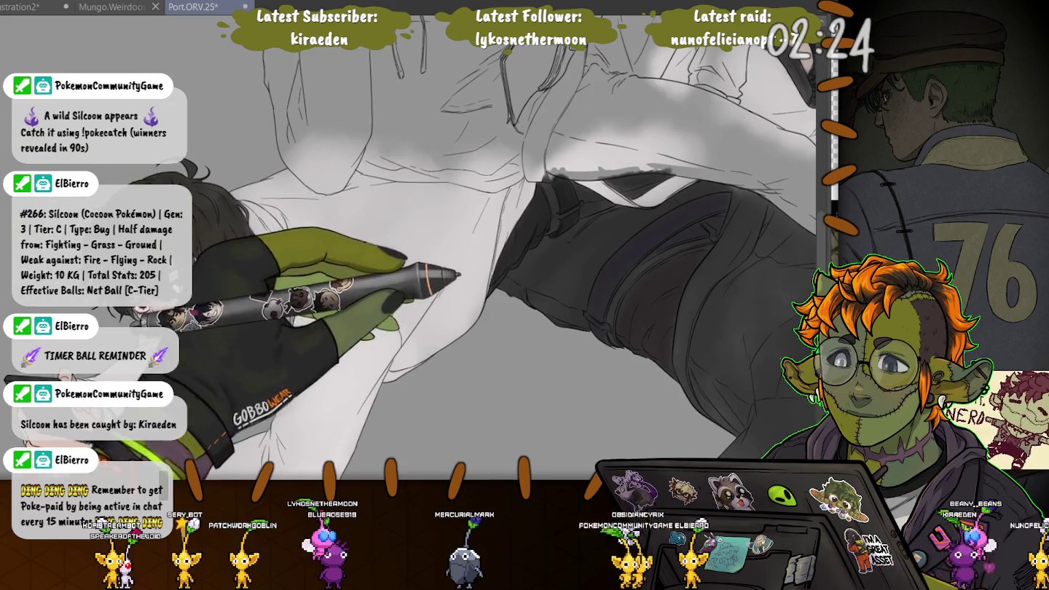
drag(438, 219, 438, 438)
drag(437, 291, 321, 174)
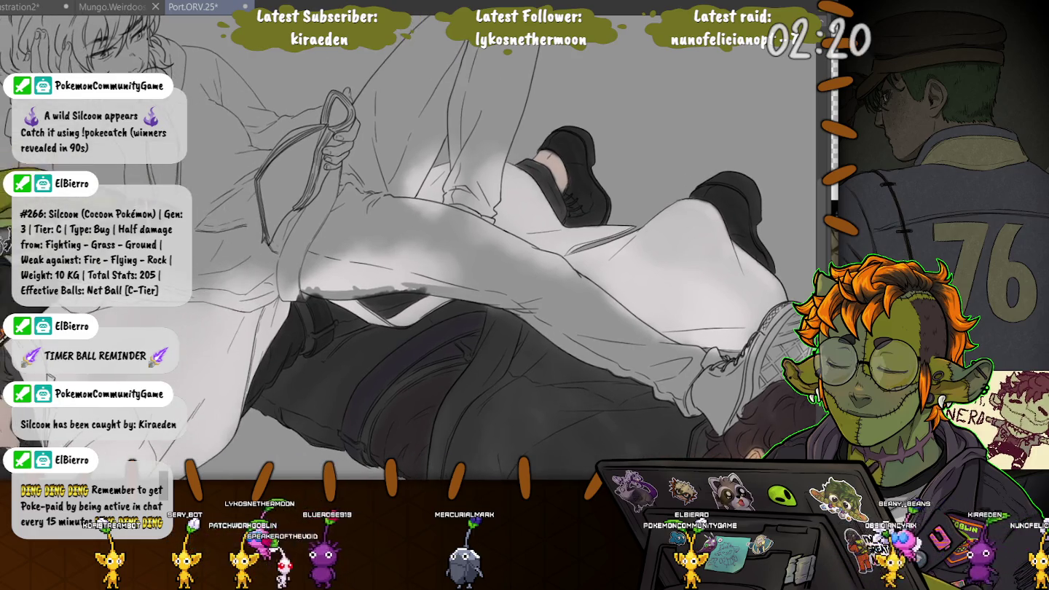
drag(437, 255, 535, 266)
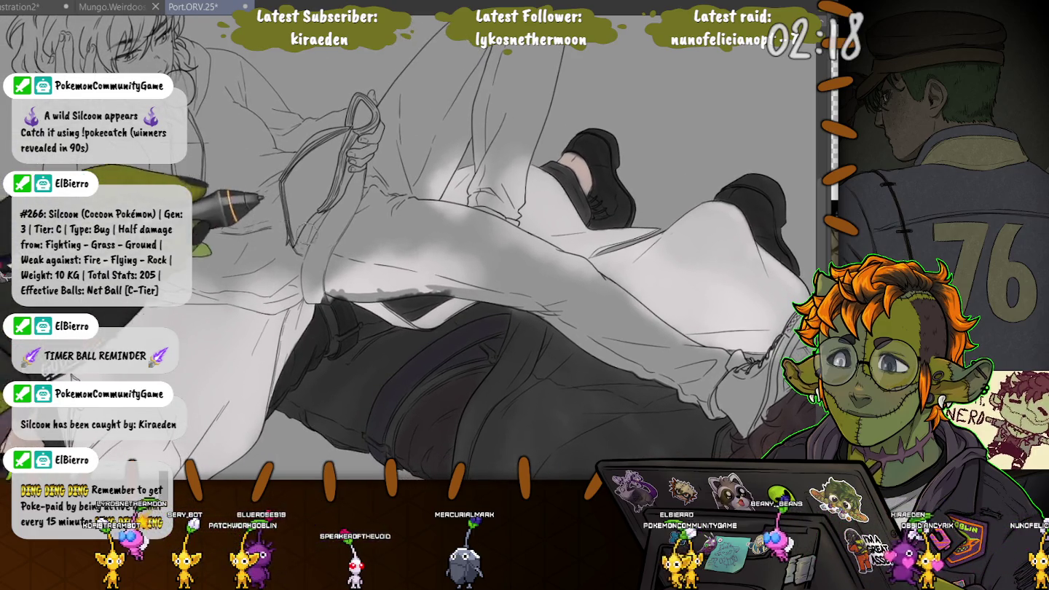
scroll(447, 291, up, 3)
scroll(705, 335, down, 2)
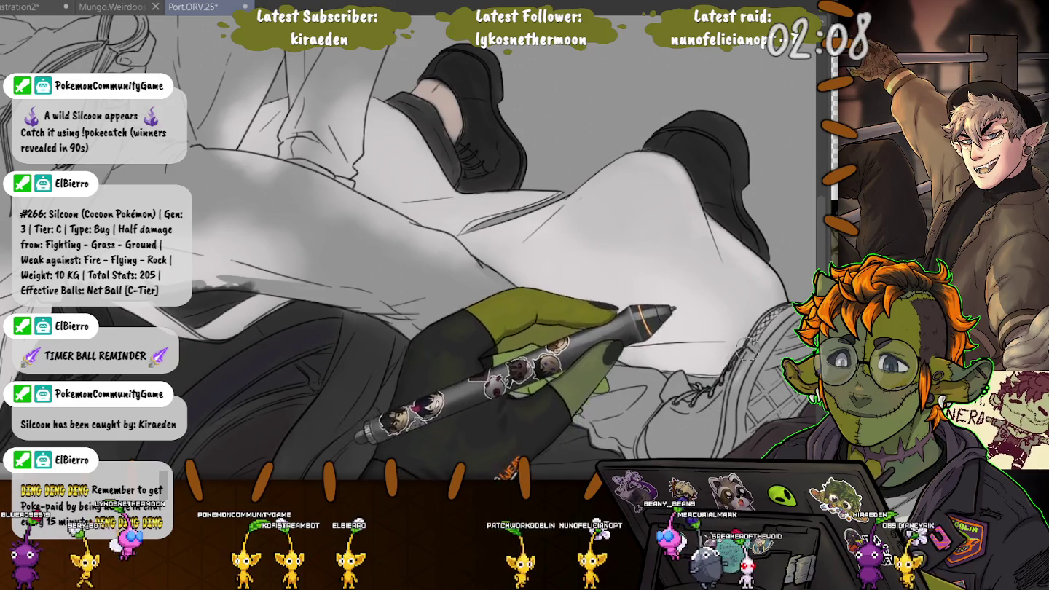
drag(776, 295, 696, 288)
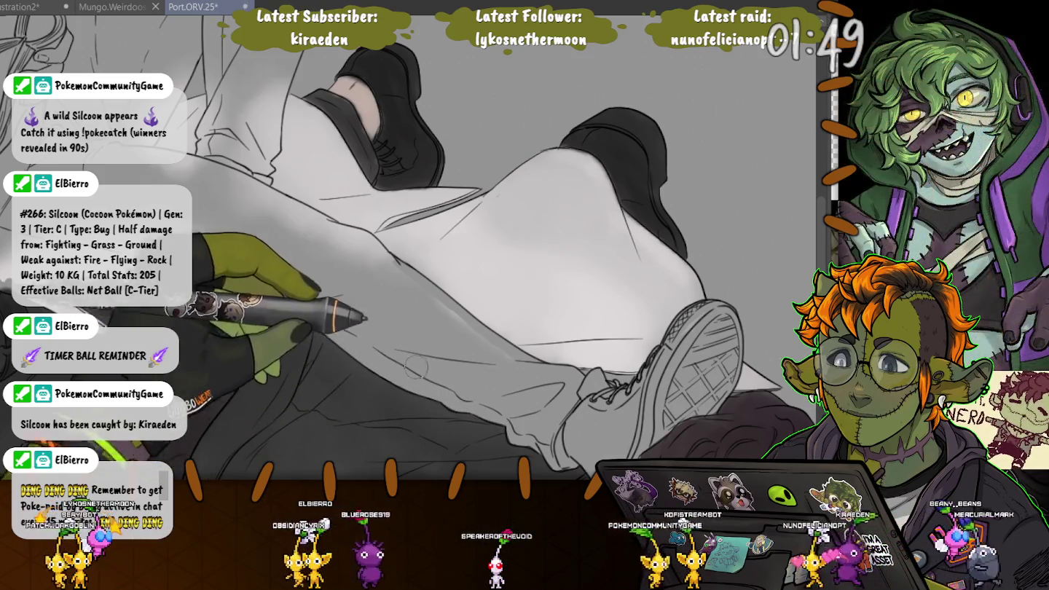
drag(386, 292, 529, 333)
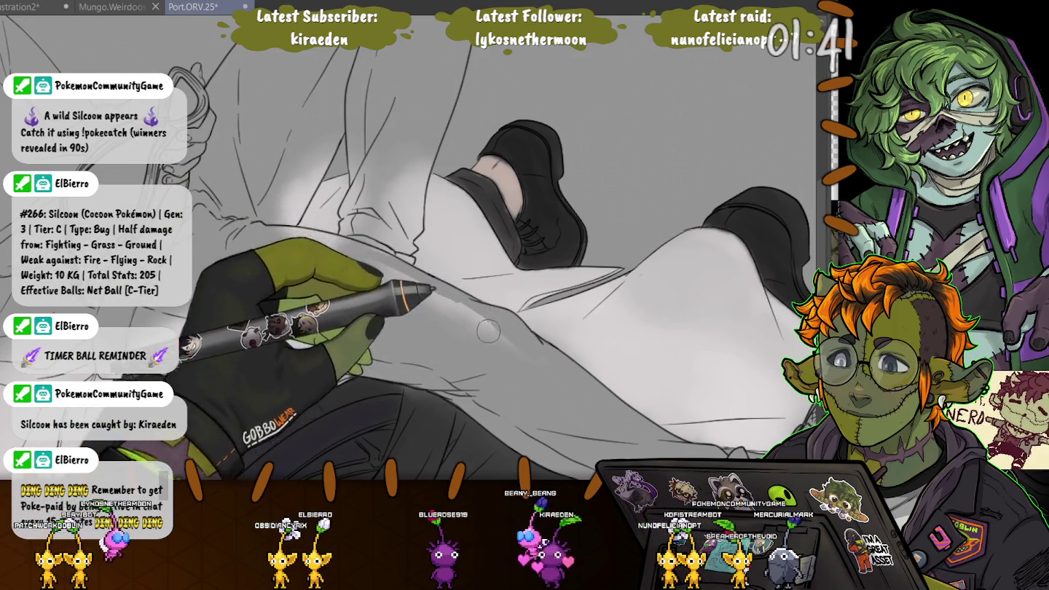
mouse_move(491, 333)
mouse_down()
mouse_move(291, 248)
mouse_move(368, 255)
mouse_move(266, 231)
mouse_move(317, 252)
mouse_move(294, 253)
mouse_move(361, 248)
mouse_move(306, 343)
mouse_move(321, 346)
mouse_move(291, 350)
mouse_move(335, 346)
mouse_move(277, 357)
mouse_up()
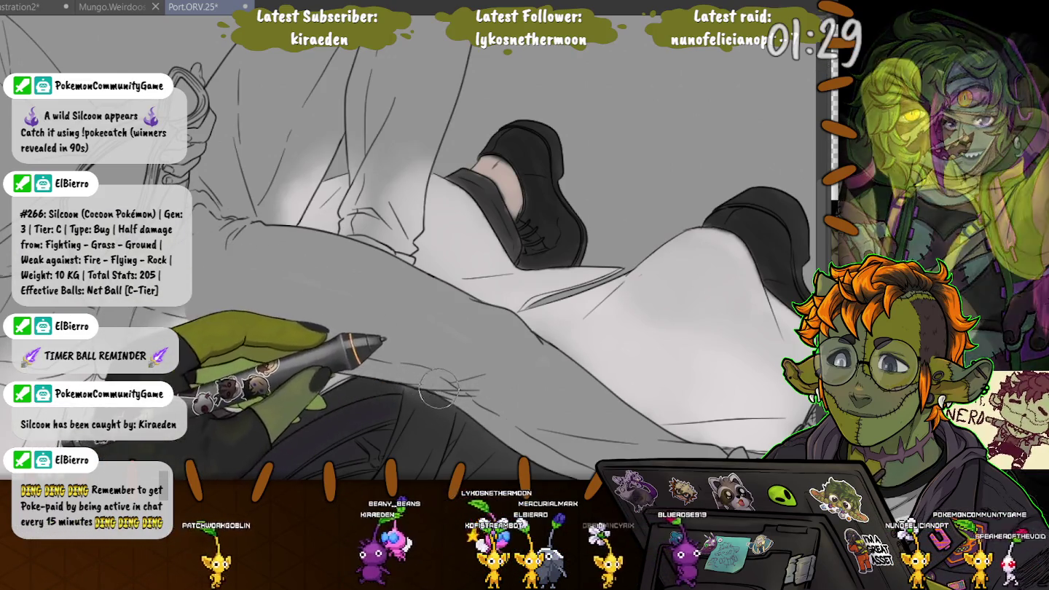
drag(421, 383, 317, 356)
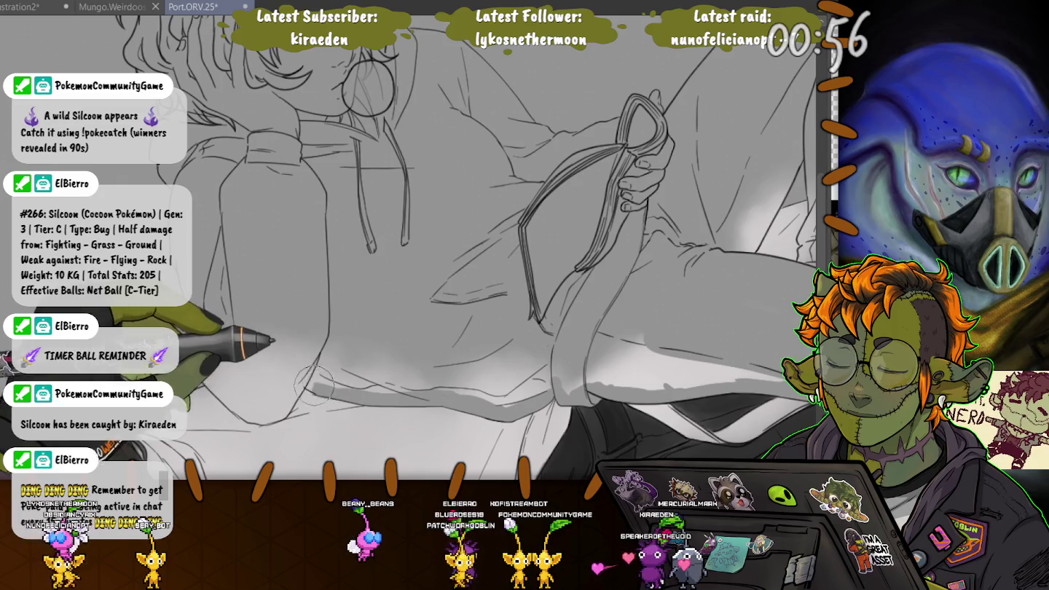
- Extend and darken the grey shading band along the lower trouser fold below the shoe
drag(313, 373, 300, 381)
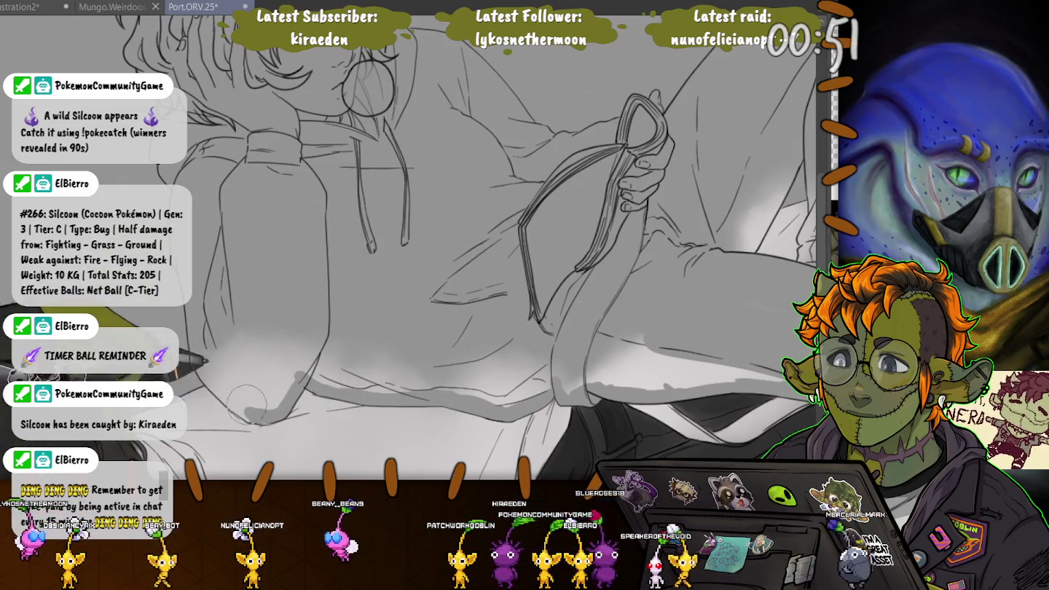
drag(250, 409, 260, 418)
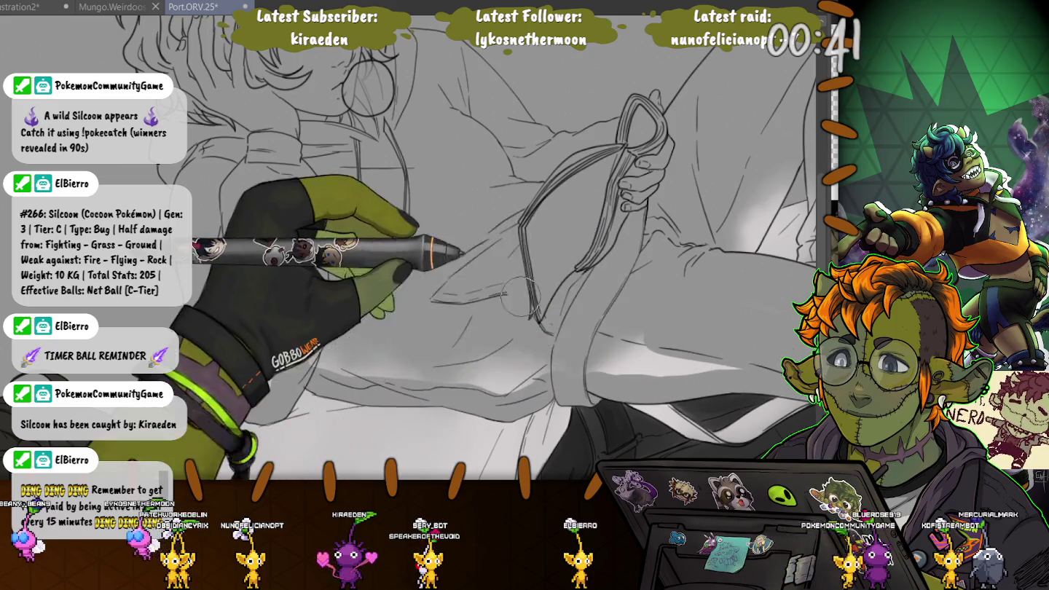
drag(590, 379, 168, 324)
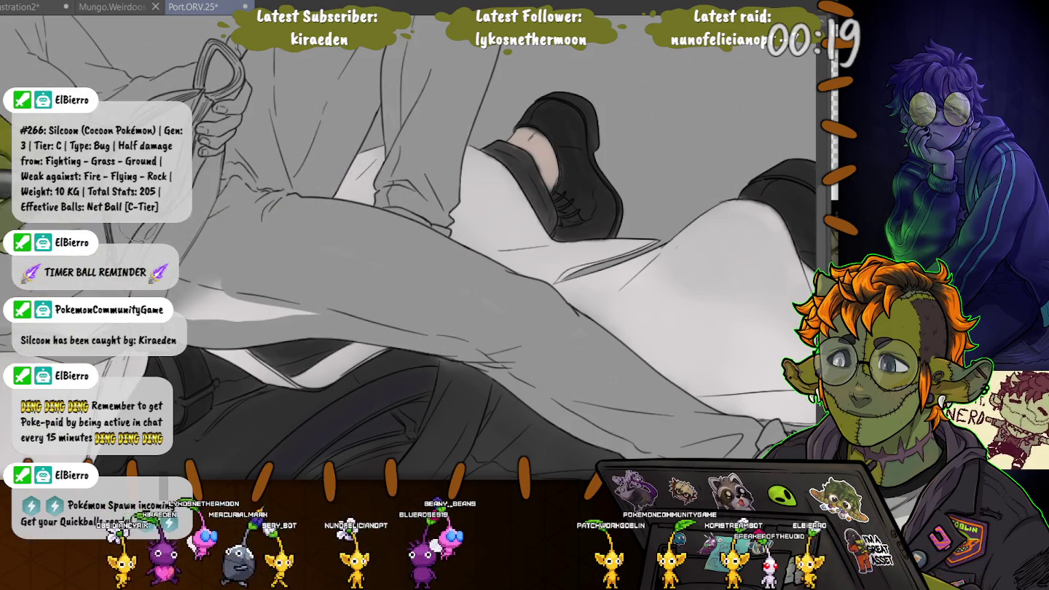
drag(432, 224, 382, 179)
scroll(408, 248, up, 5)
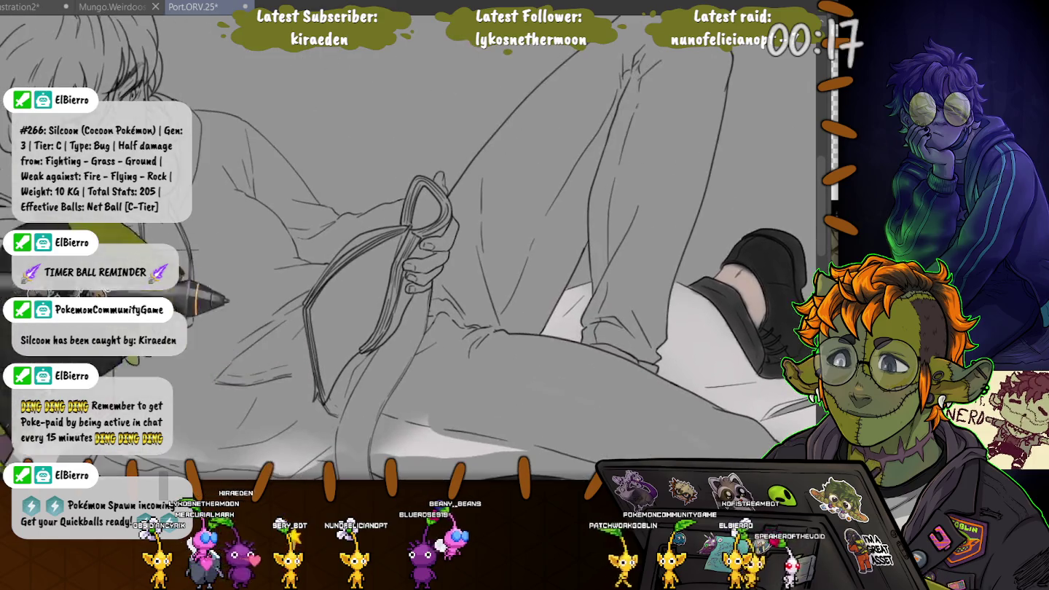
scroll(408, 248, down, 5)
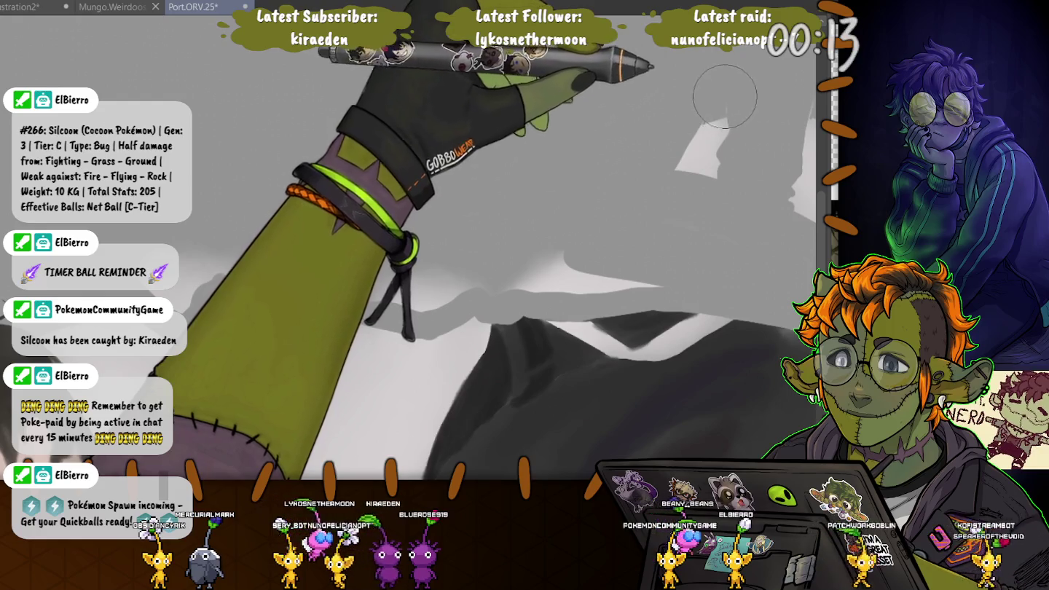
drag(722, 86, 584, 124)
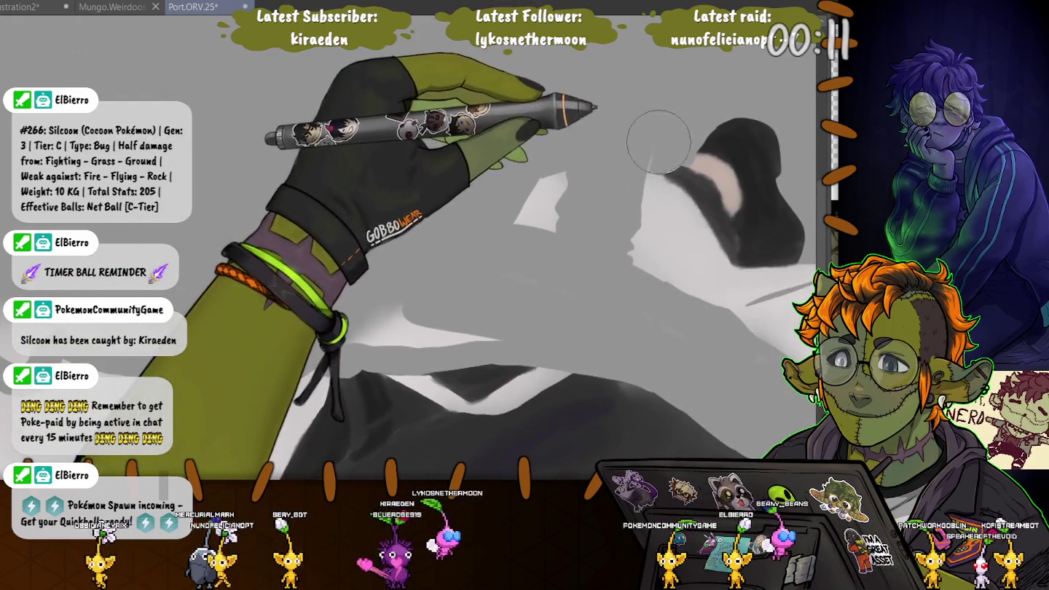
drag(516, 298, 613, 251)
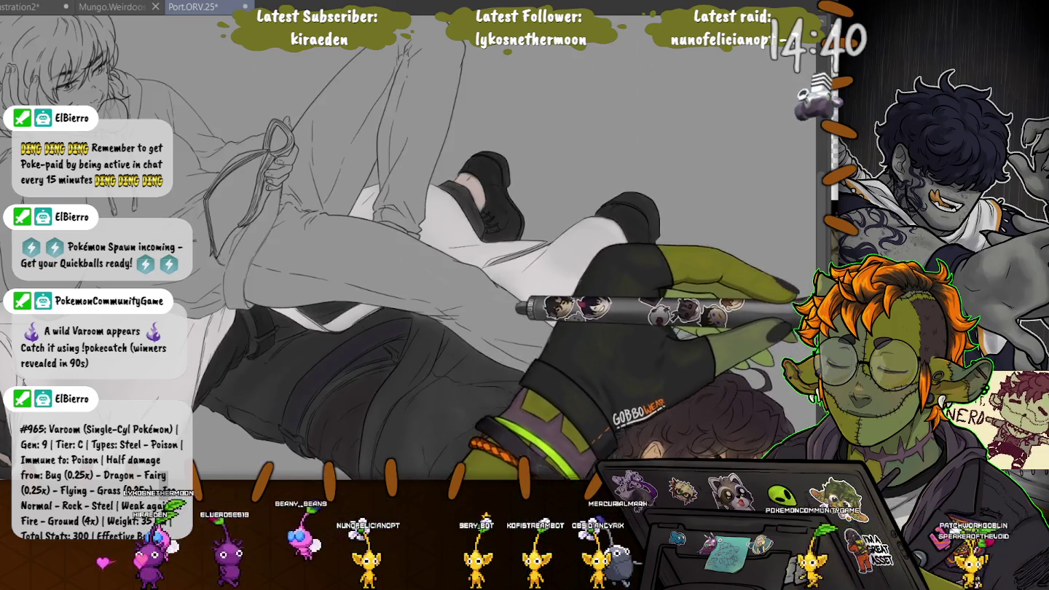
- Select the grey and white fill shapes and shade the bent trouser leg dark grey
key(h)
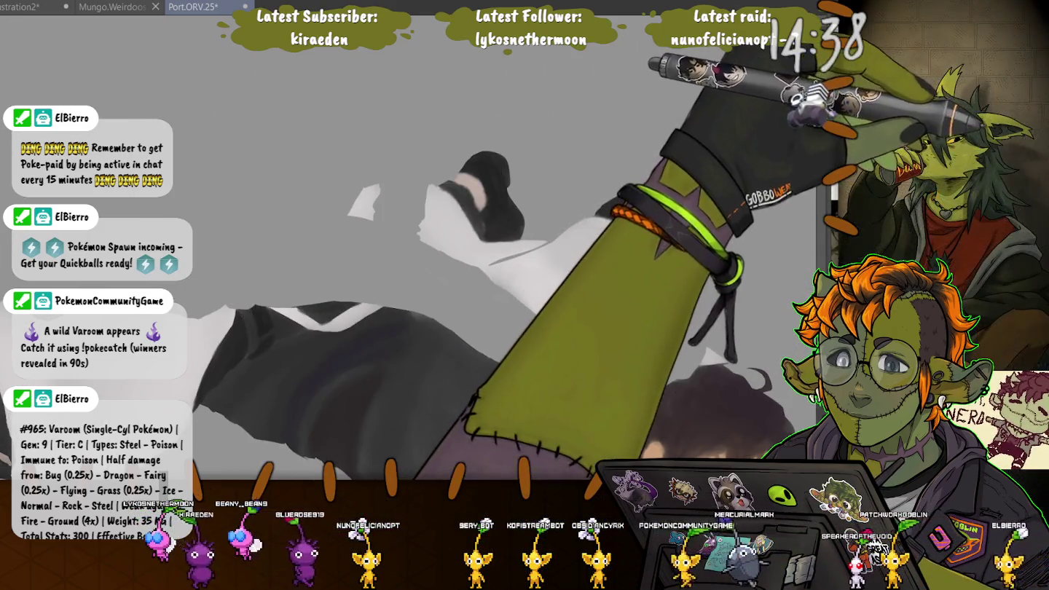
key(ctrl+a)
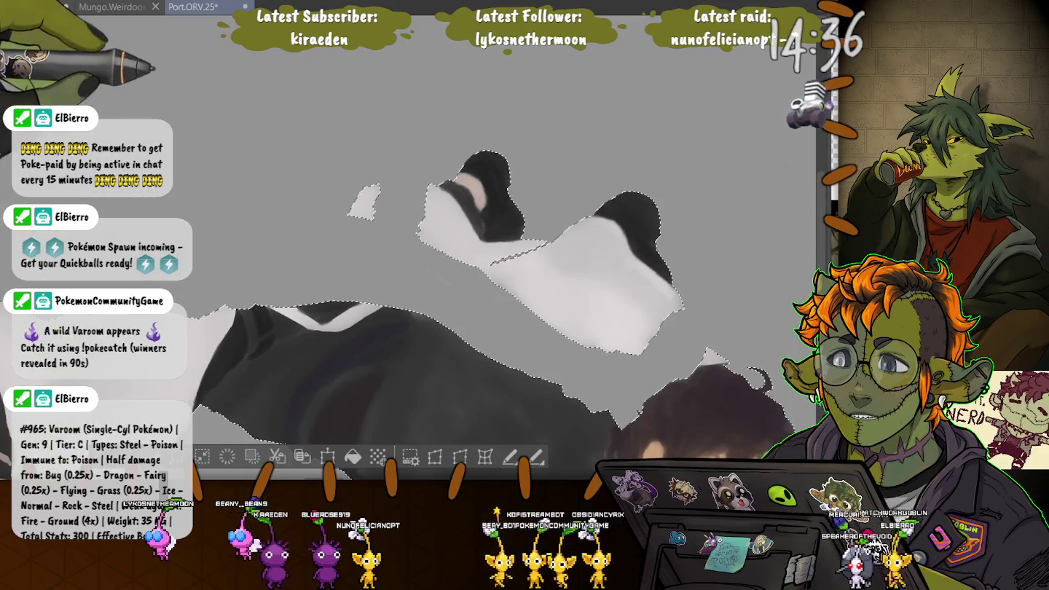
key(h)
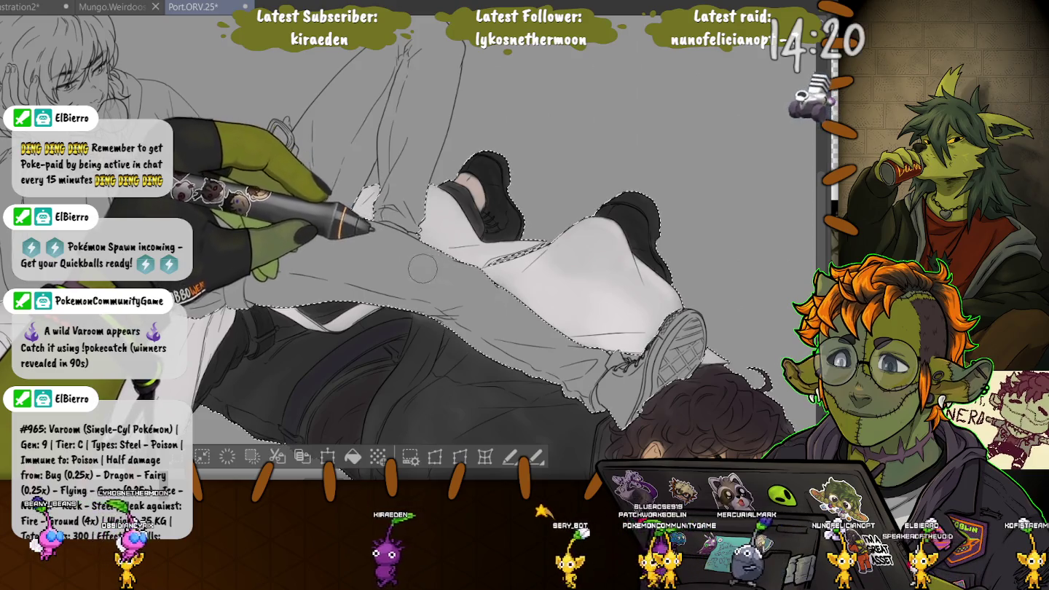
mouse_move(575, 354)
mouse_down()
mouse_move(372, 241)
mouse_move(403, 294)
mouse_move(570, 363)
mouse_up()
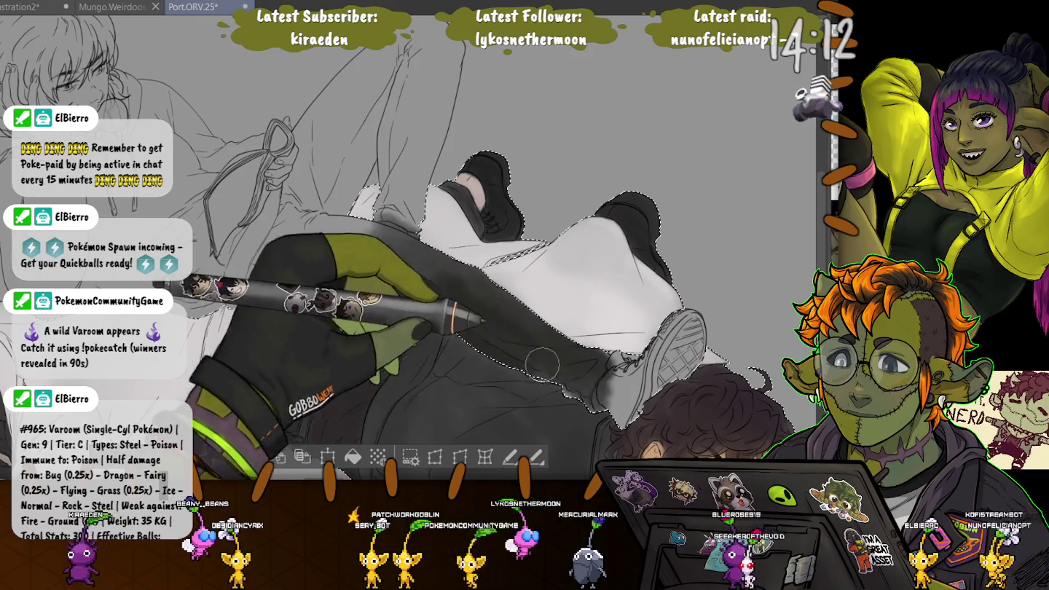
mouse_move(598, 372)
mouse_down()
mouse_move(467, 312)
mouse_move(274, 279)
mouse_up()
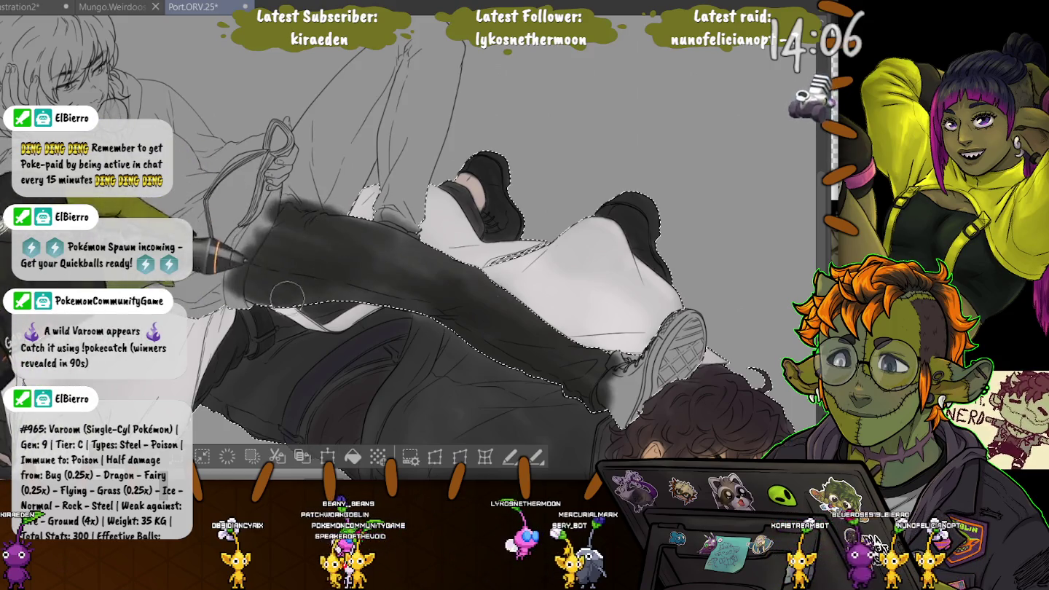
- Darken the upper trouser leg, knee and thigh with dark grey shading
drag(288, 295, 324, 227)
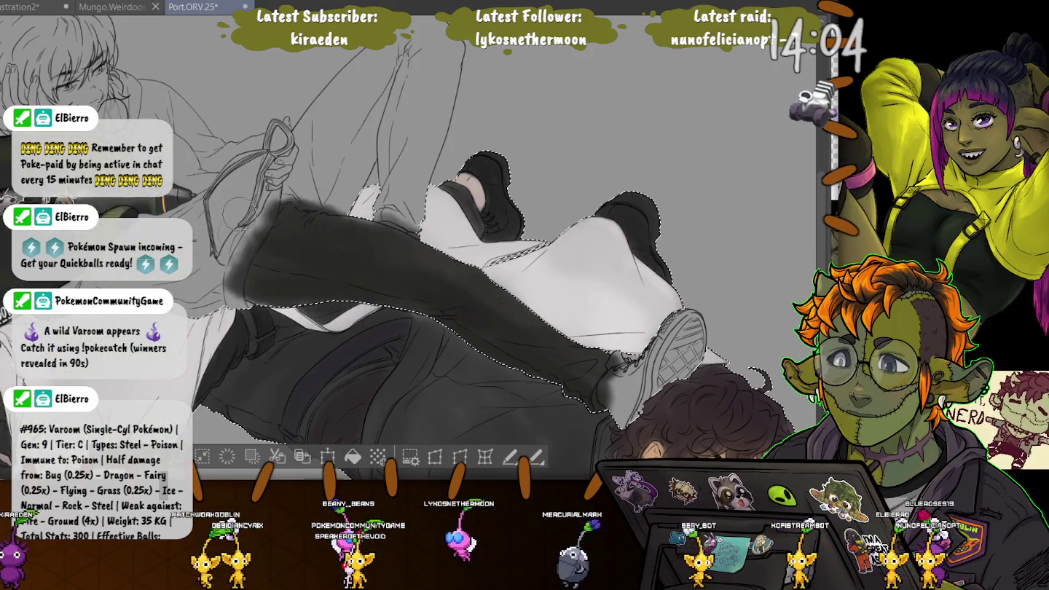
drag(239, 218, 412, 222)
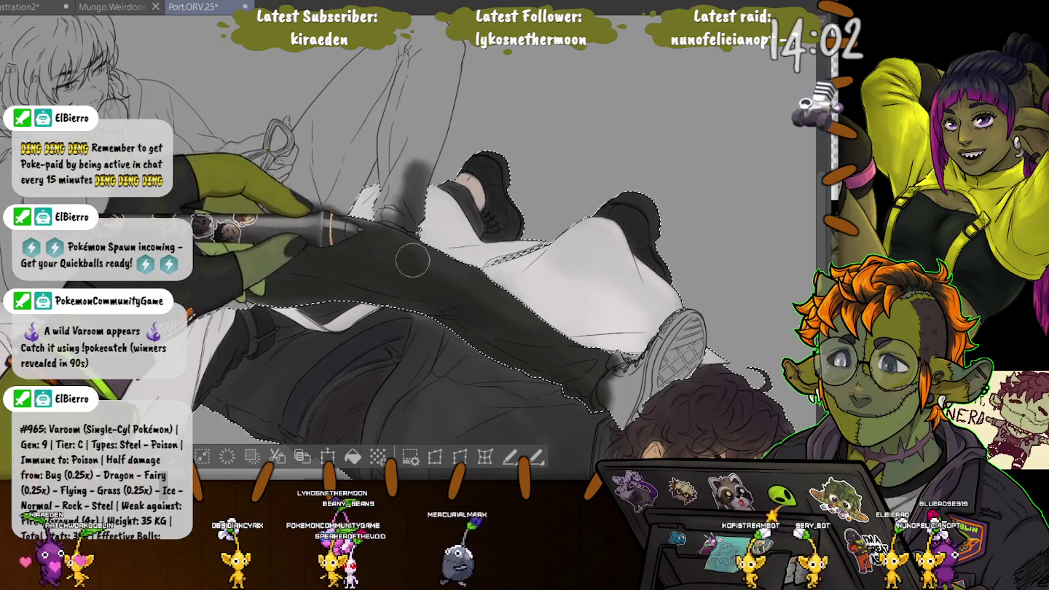
drag(413, 266, 398, 120)
drag(404, 218, 380, 113)
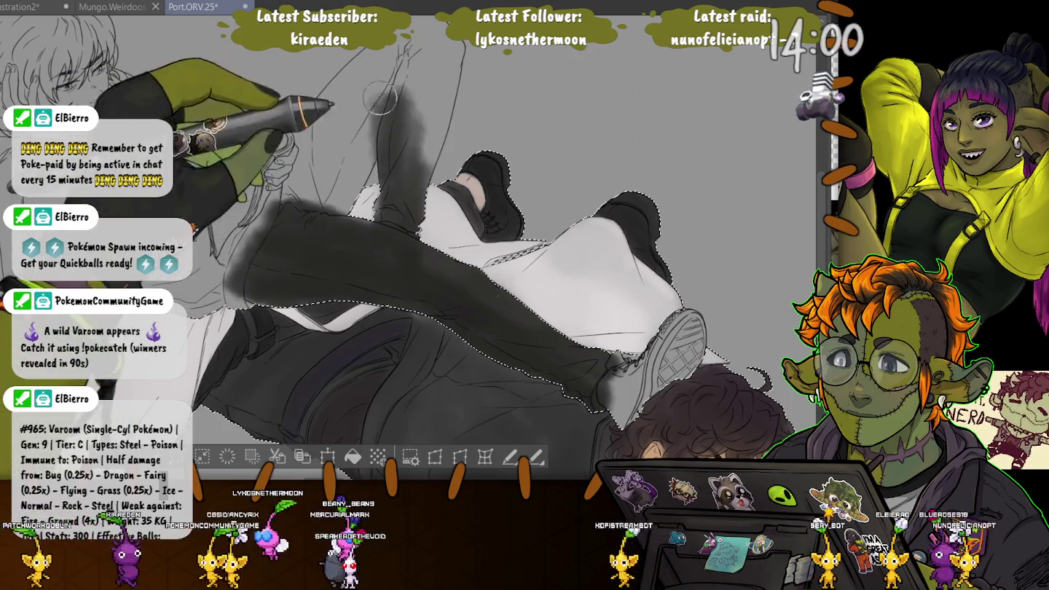
scroll(380, 113, up, 3)
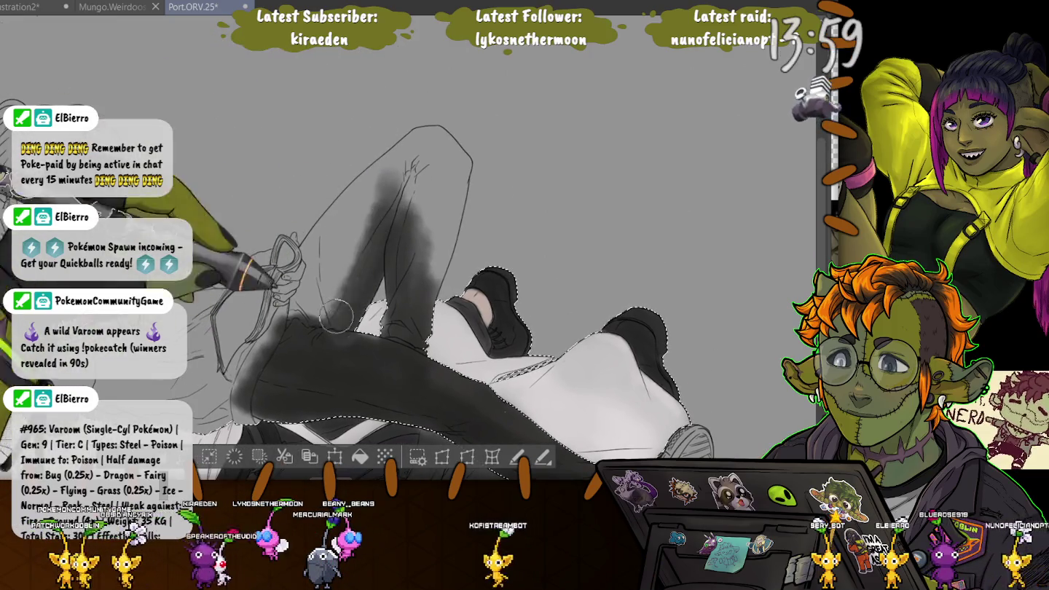
mouse_move(357, 203)
mouse_down()
mouse_move(387, 183)
mouse_move(398, 227)
mouse_move(430, 219)
mouse_move(436, 259)
mouse_up()
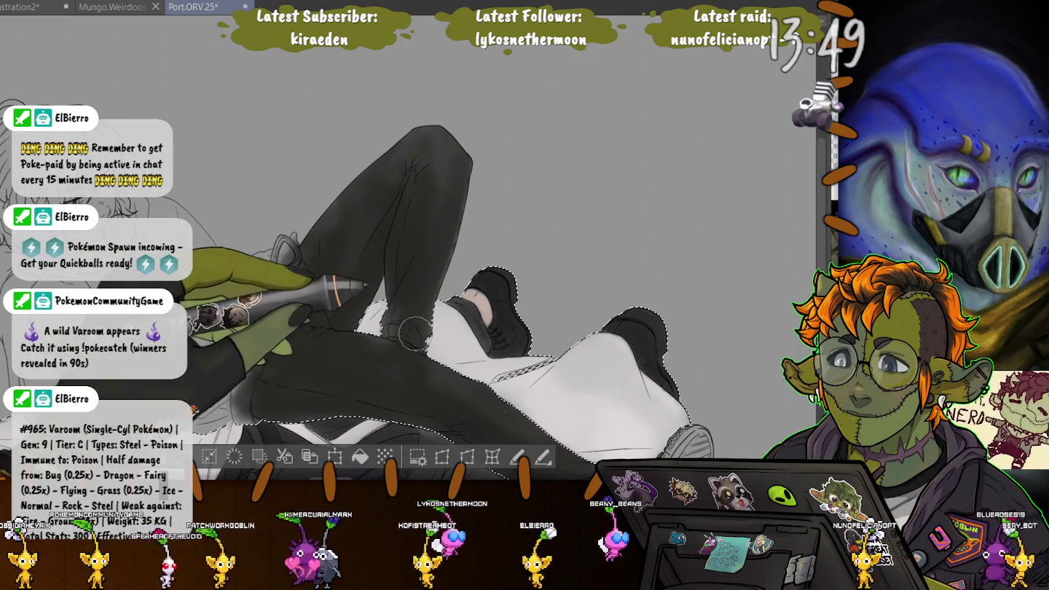
drag(524, 430, 423, 335)
drag(149, 295, 324, 335)
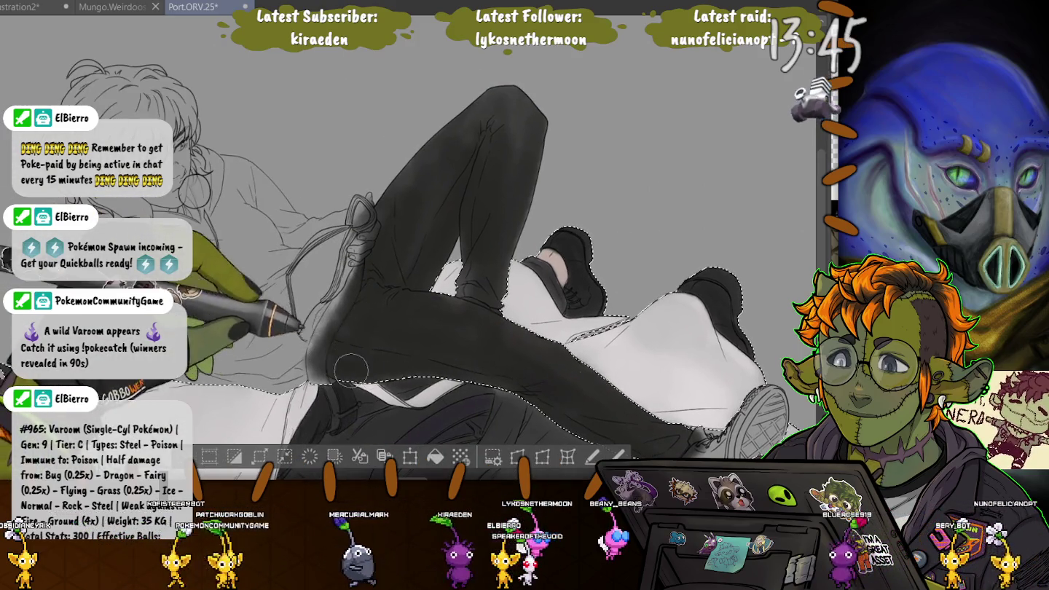
drag(285, 286, 333, 266)
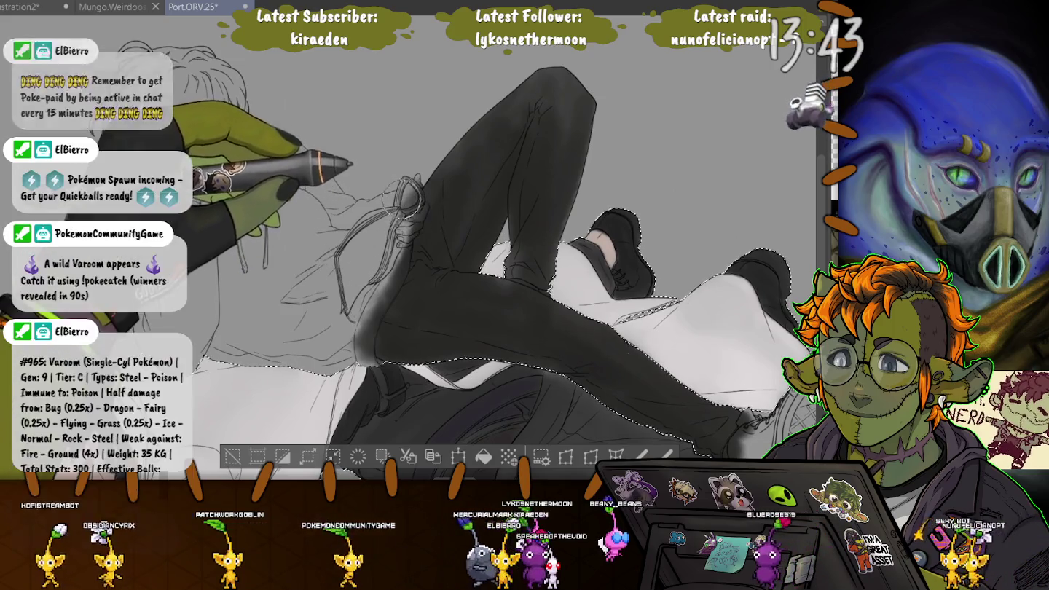
scroll(333, 268, up, 3)
scroll(423, 185, up, 2)
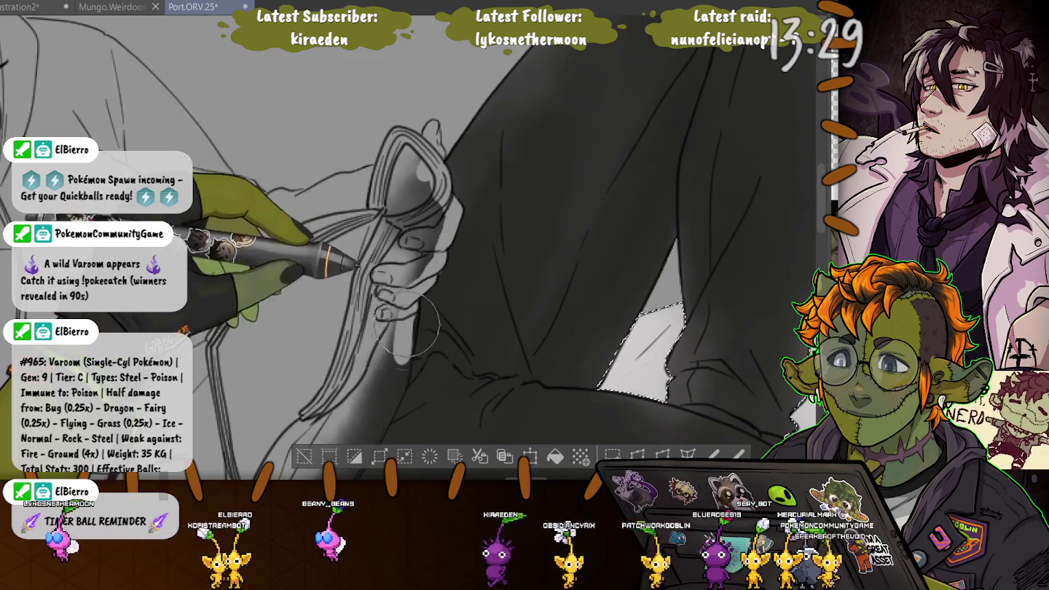
- Paint a light grey highlight along the dark coat edge beside the notebook hand
drag(408, 313, 452, 157)
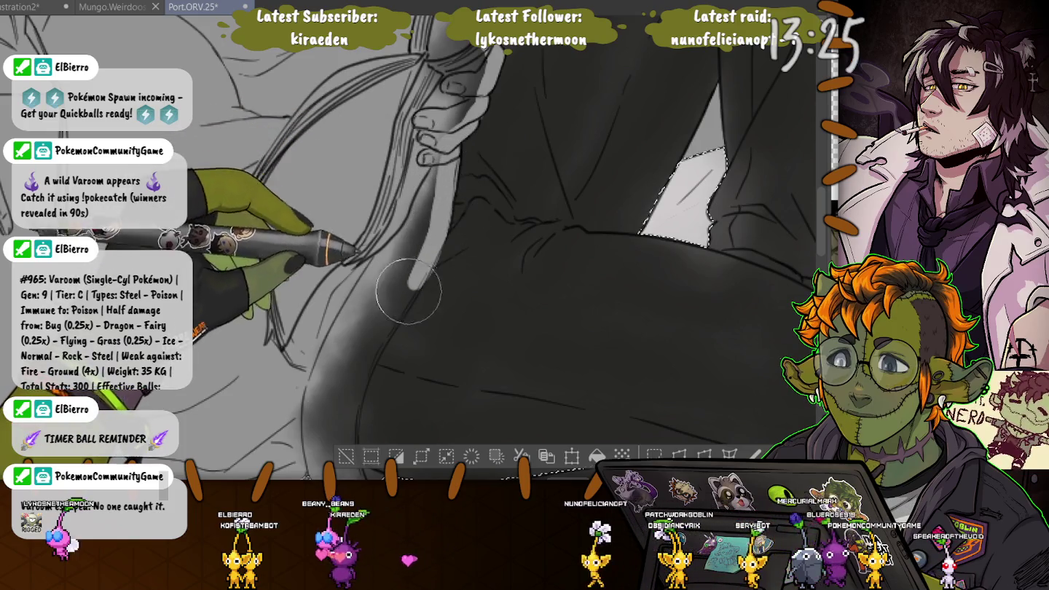
drag(416, 277, 391, 315)
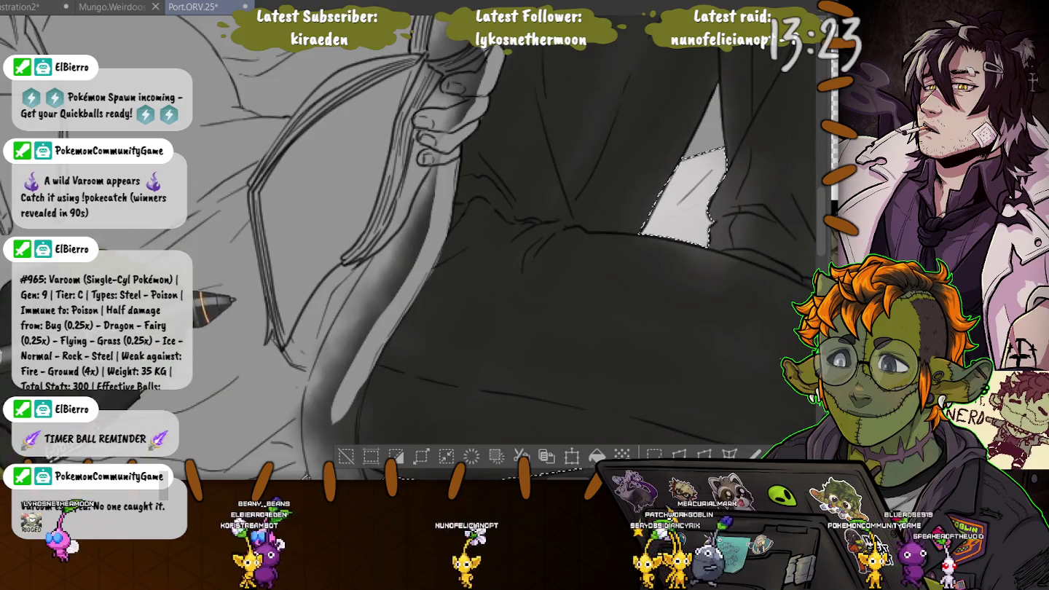
drag(365, 355, 368, 275)
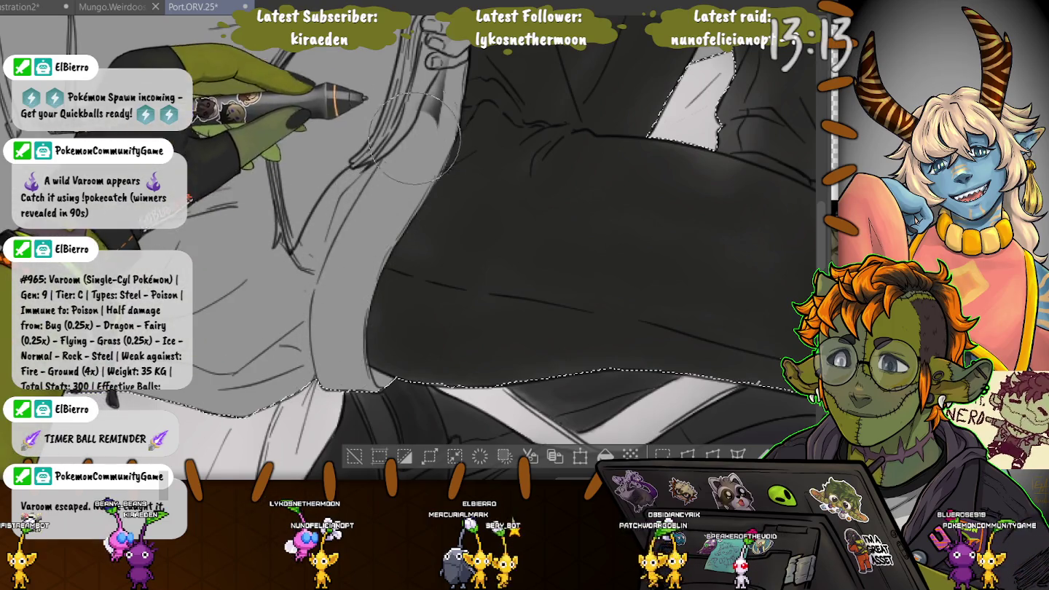
drag(319, 324, 286, 580)
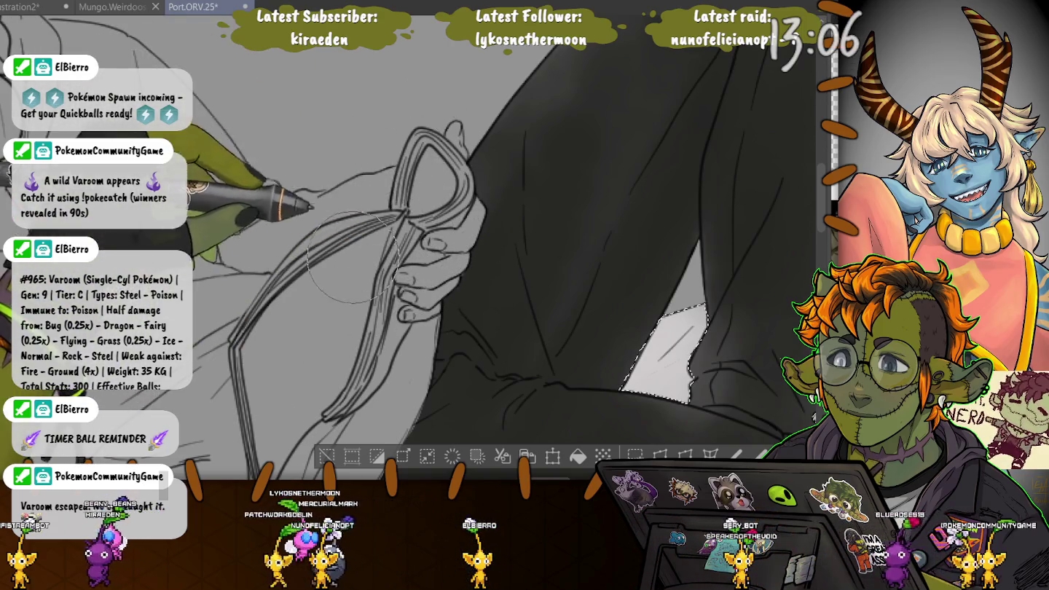
key(ctrl+z)
drag(518, 377, 277, 211)
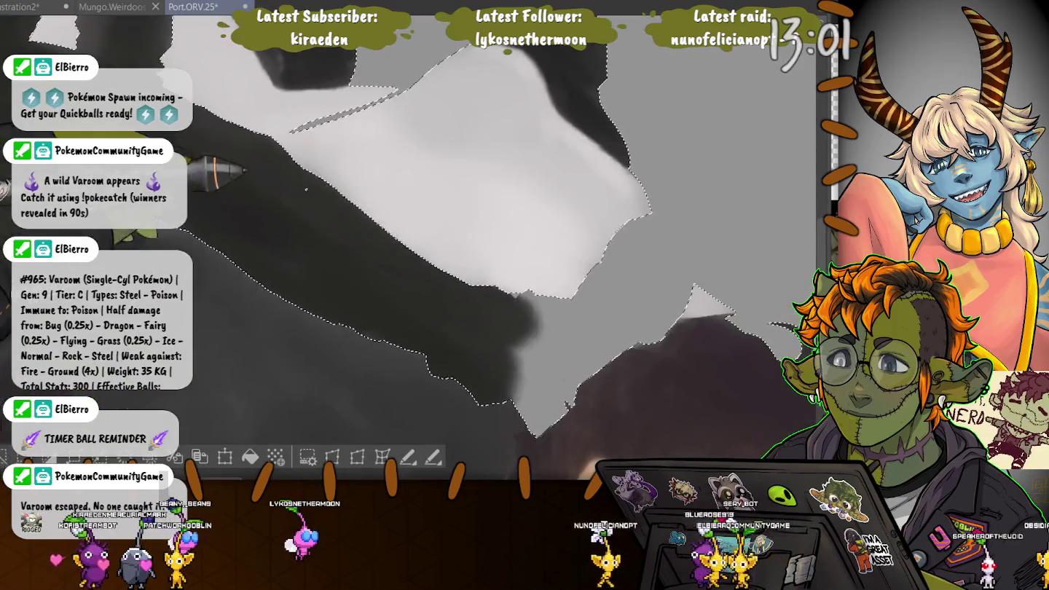
drag(511, 291, 655, 219)
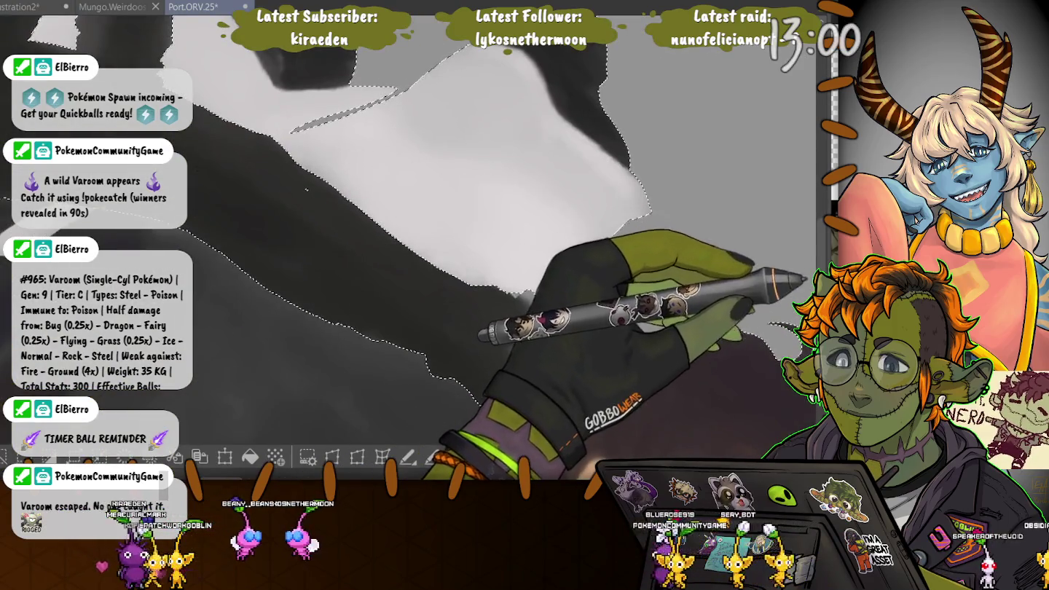
drag(656, 255, 520, 299)
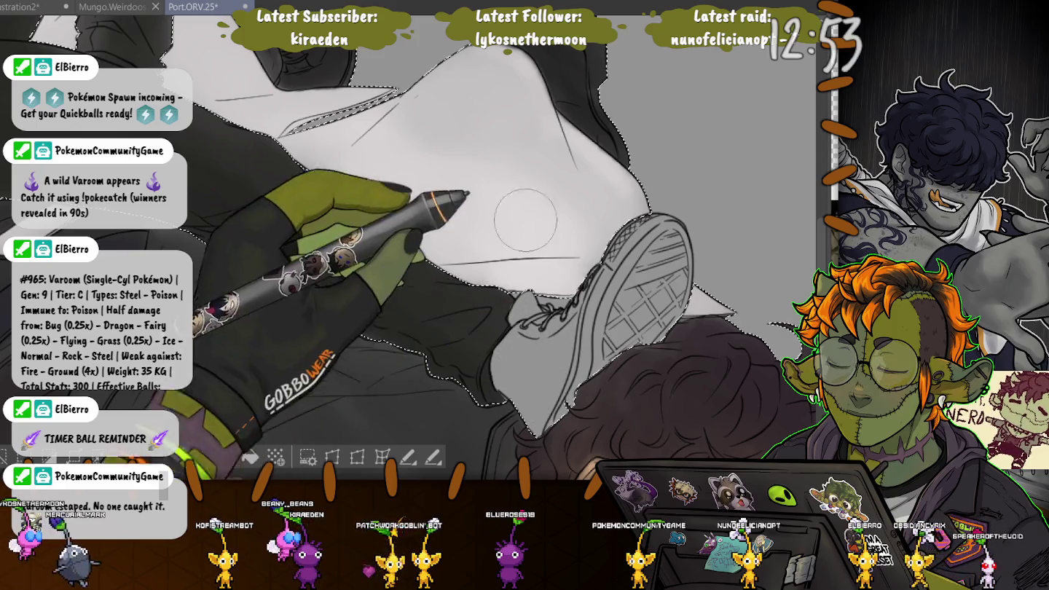
key(ctrl+h)
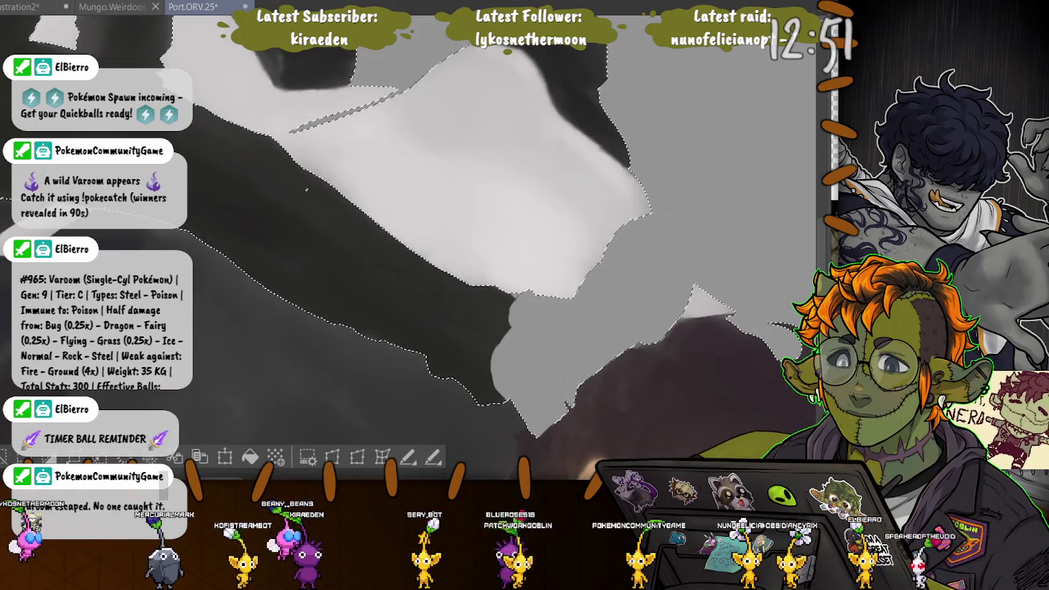
key(ctrl+h)
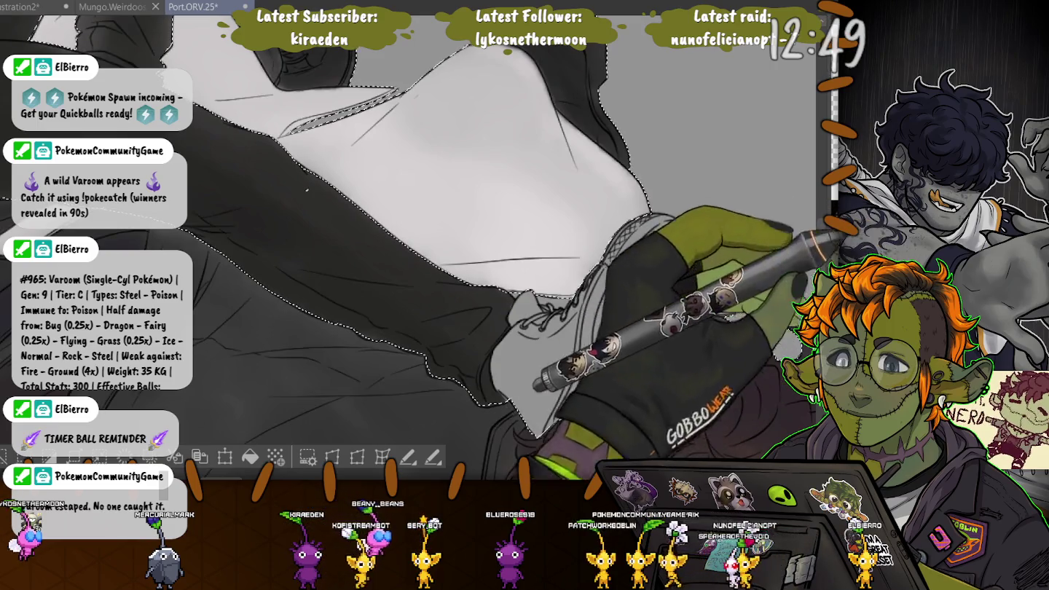
key(ctrl+h)
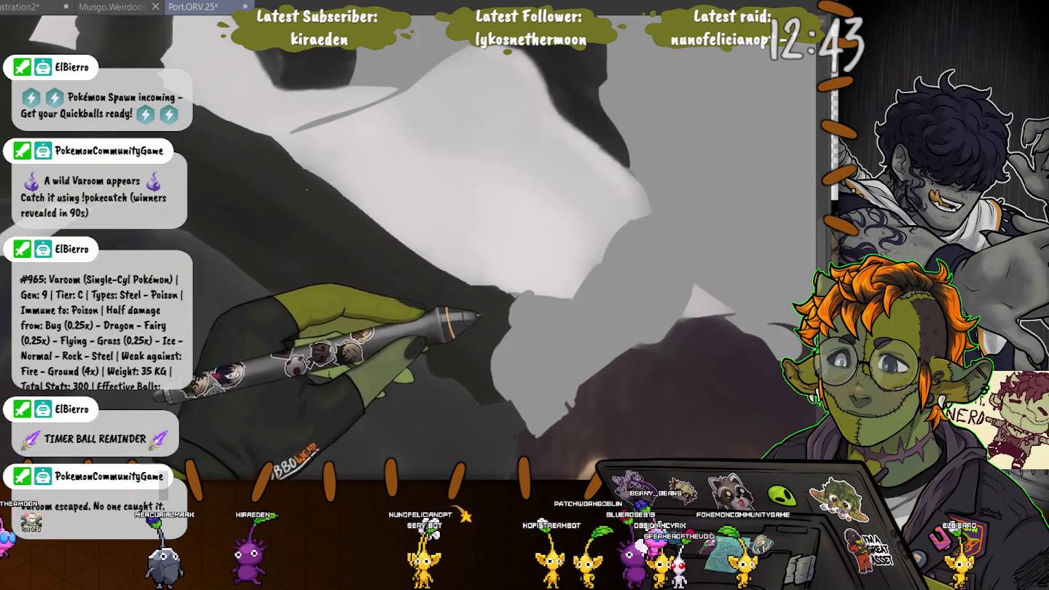
click(399, 224)
mouse_move(400, 223)
mouse_down()
mouse_move(526, 274)
mouse_move(744, 402)
mouse_up()
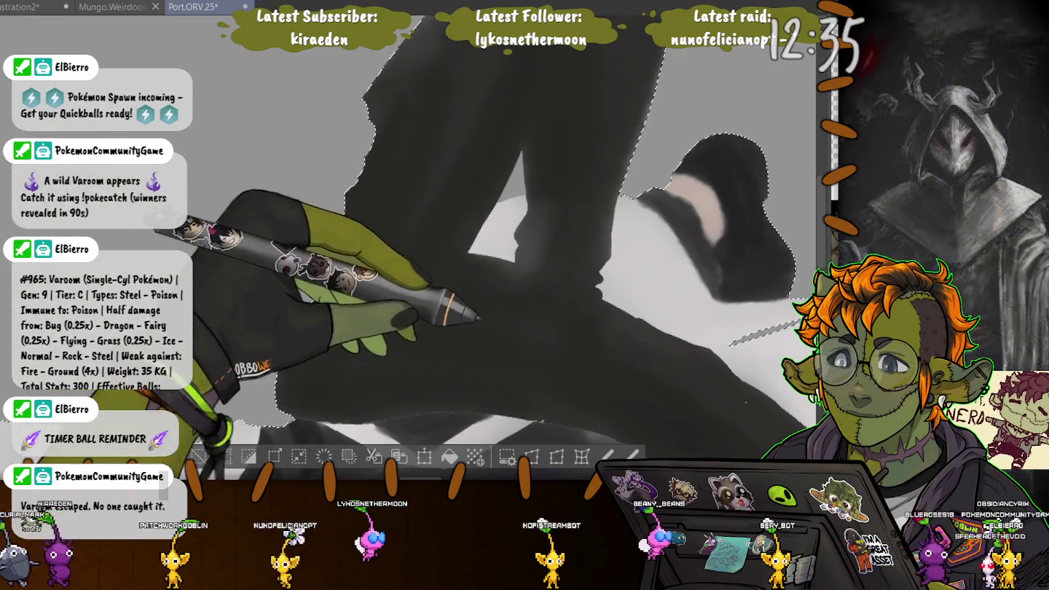
drag(761, 332, 448, 179)
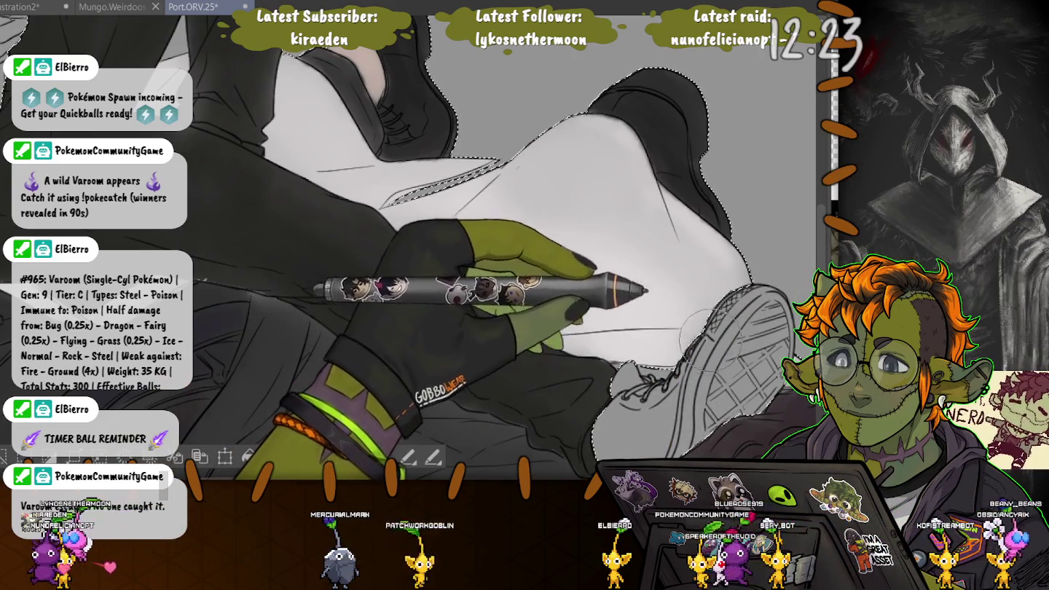
mouse_move(667, 382)
mouse_down()
mouse_move(619, 390)
mouse_move(642, 247)
mouse_up()
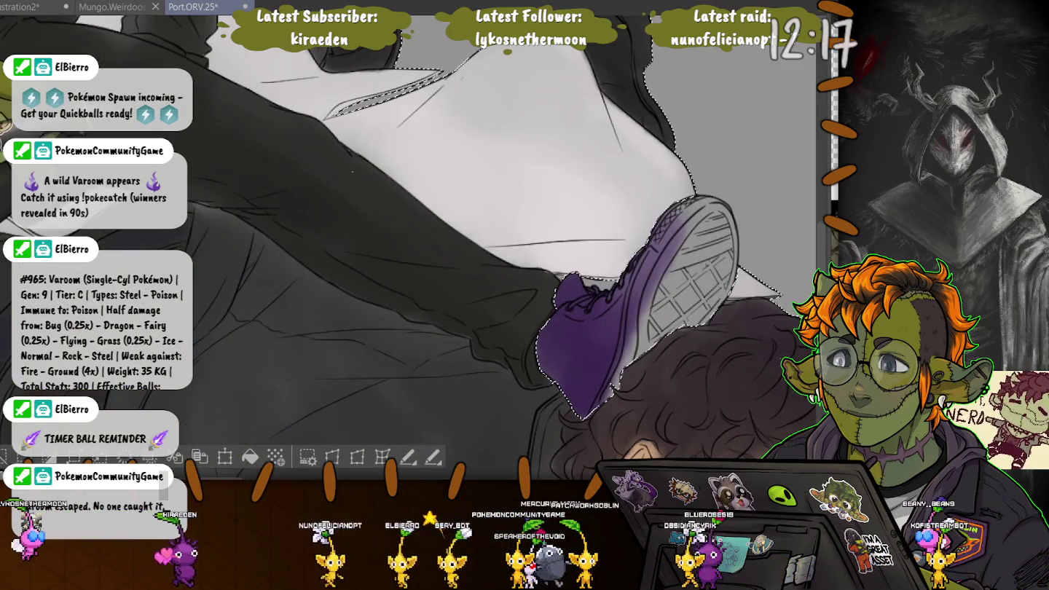
- Airbrush a soft purple wash over the hoodie's torso, hip and shoulder up toward the hood
mouse_move(608, 306)
mouse_down()
mouse_move(324, 171)
mouse_move(438, 349)
mouse_up()
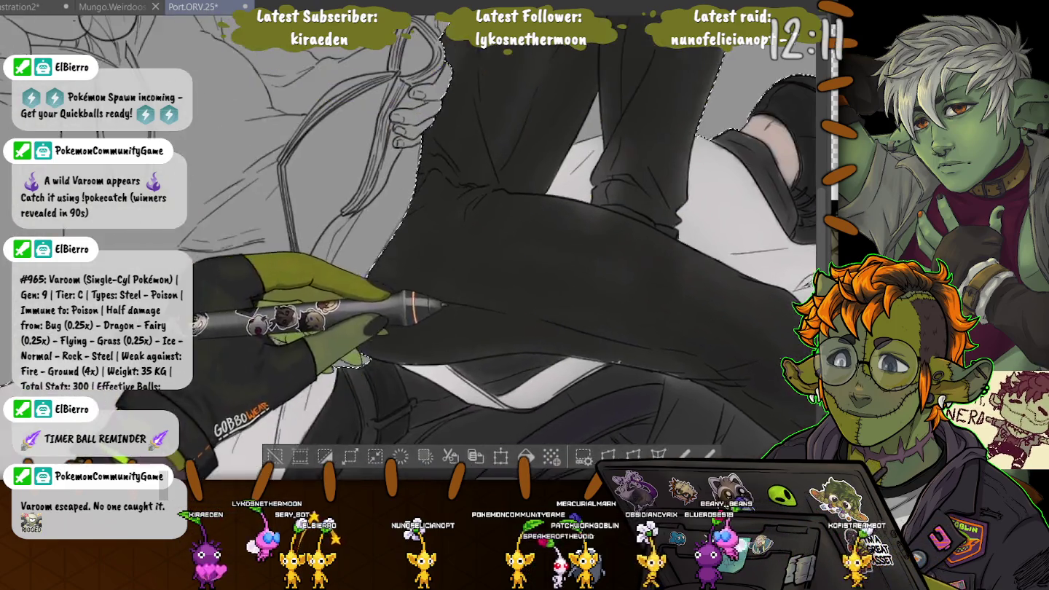
drag(437, 292, 364, 219)
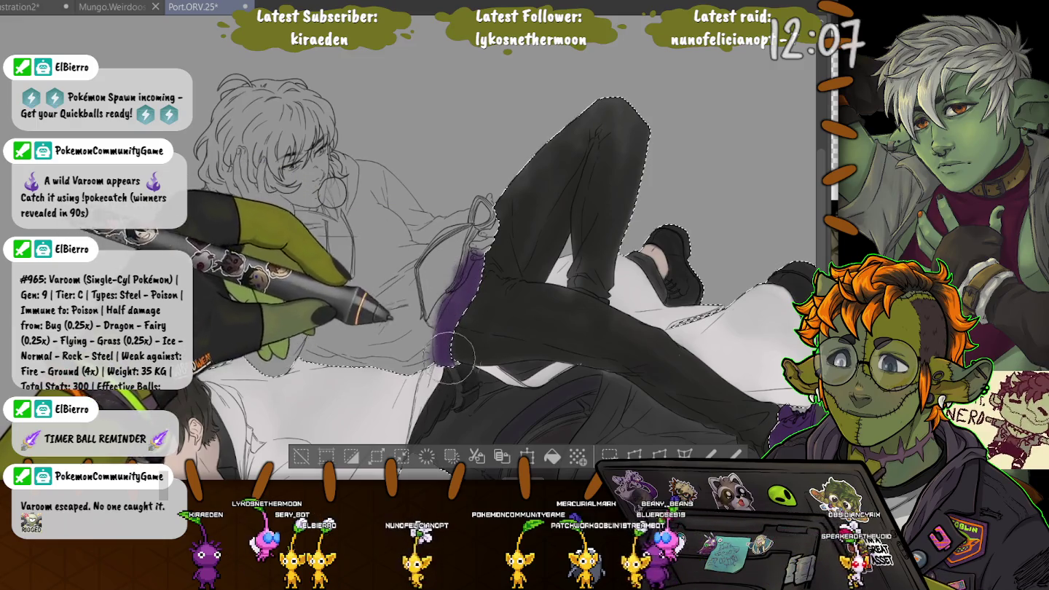
mouse_move(426, 365)
mouse_down()
mouse_move(390, 284)
mouse_move(393, 219)
mouse_move(396, 244)
mouse_move(363, 226)
mouse_move(336, 242)
mouse_up()
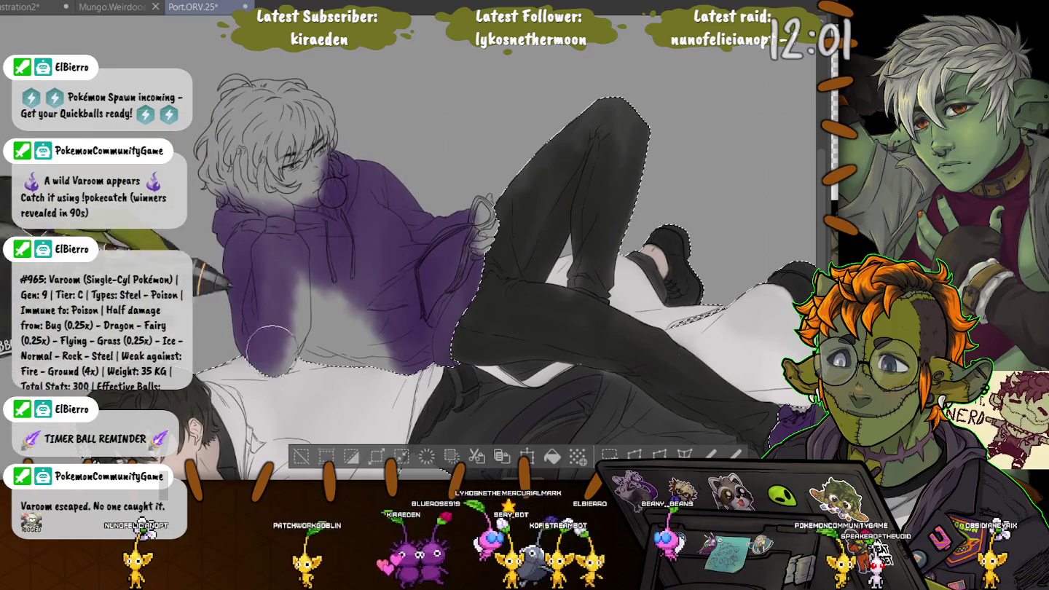
drag(323, 277, 332, 349)
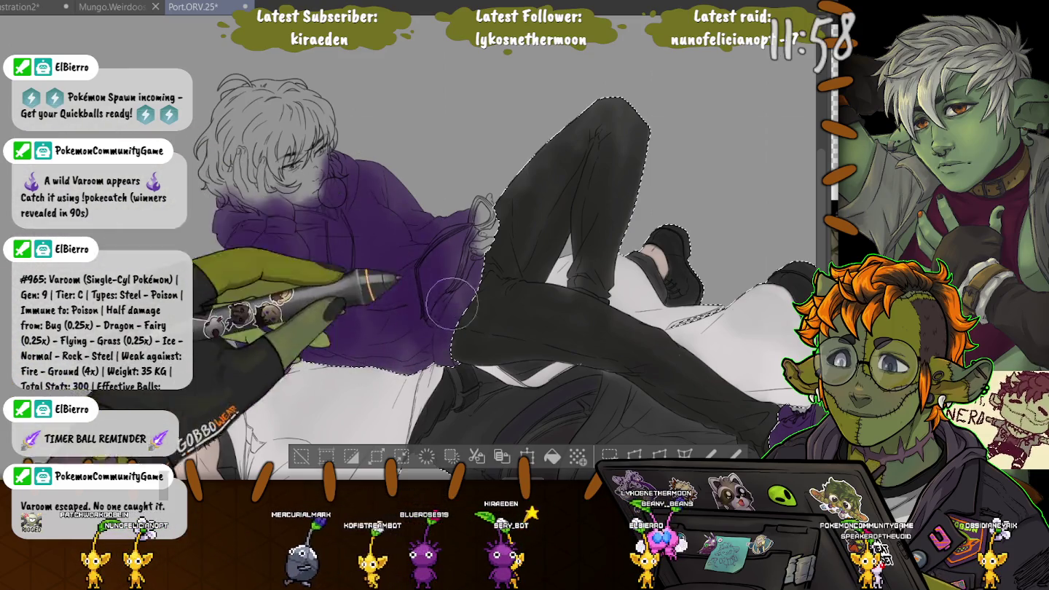
drag(340, 322, 442, 202)
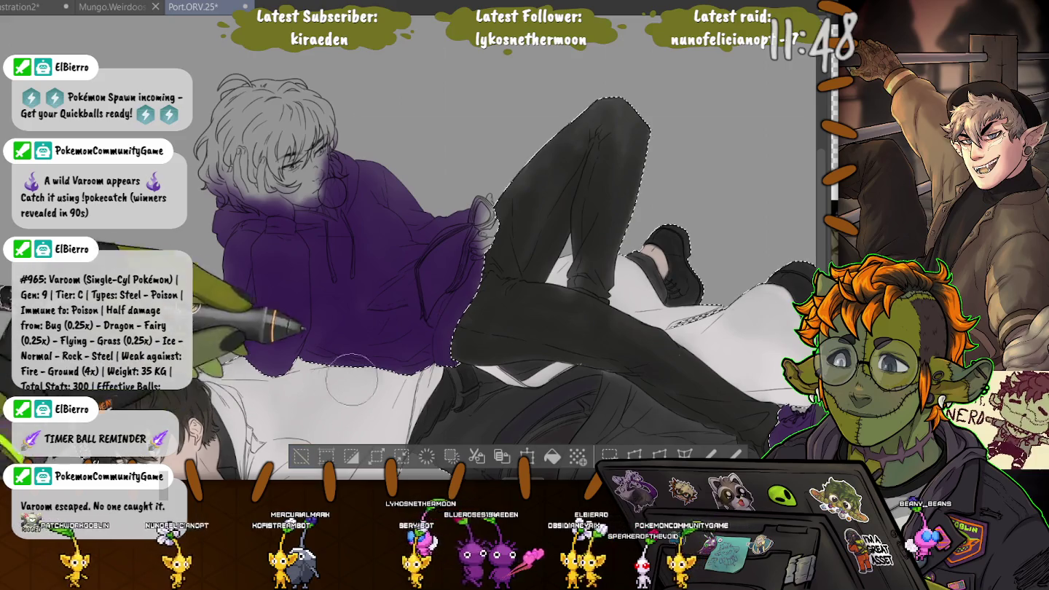
- With a much smaller brush, paint the notebook pages light grey over the purple
scroll(474, 198, up, 3)
scroll(474, 198, up, 2)
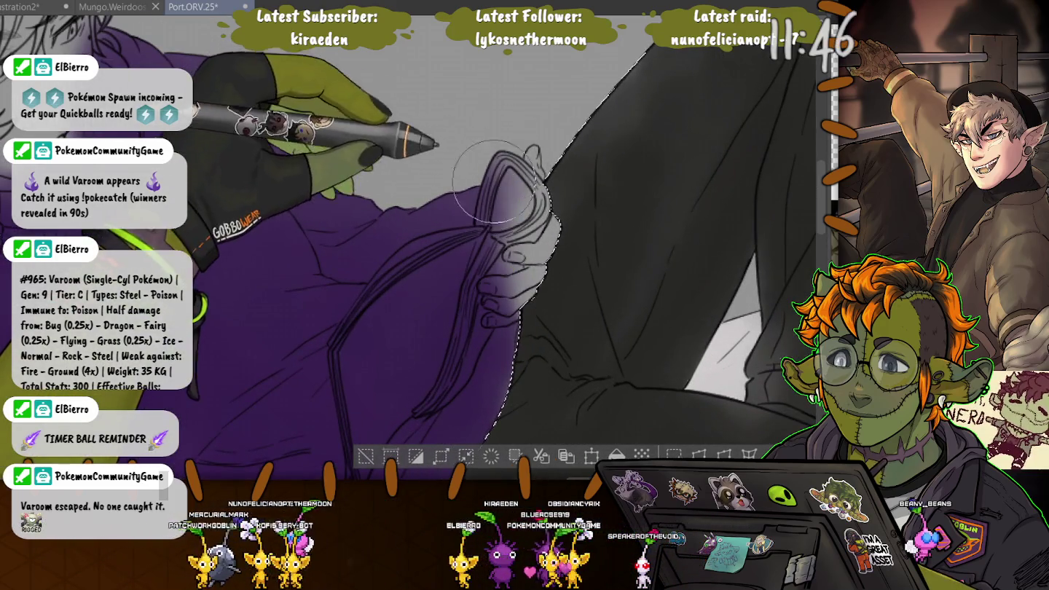
key(bracketleft)
key(bracketleft)
key(bracketleft)
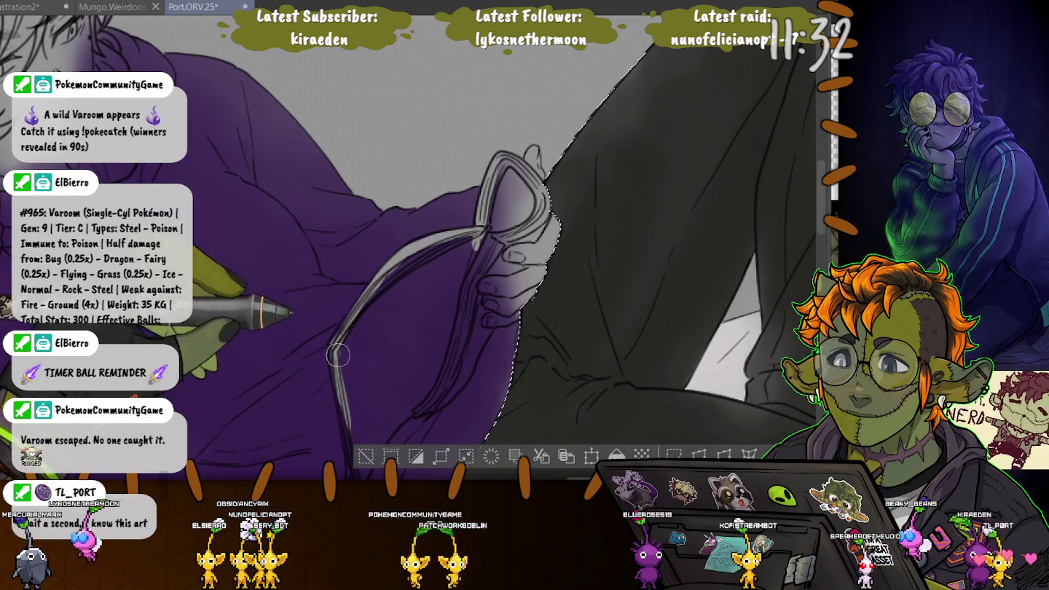
scroll(320, 342, down, 3)
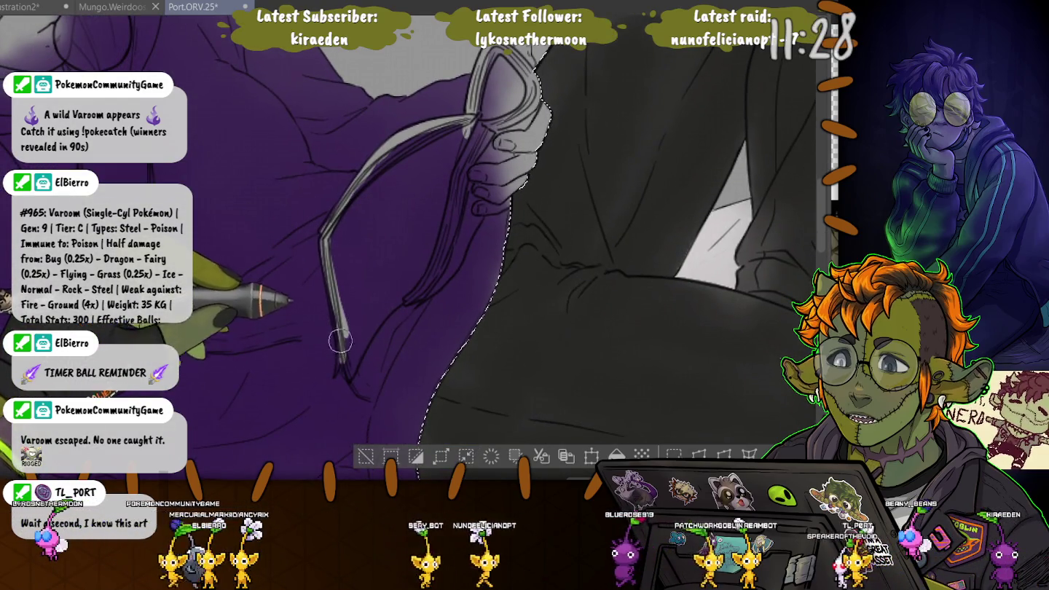
mouse_move(376, 307)
mouse_down()
mouse_move(352, 363)
mouse_move(403, 299)
mouse_up()
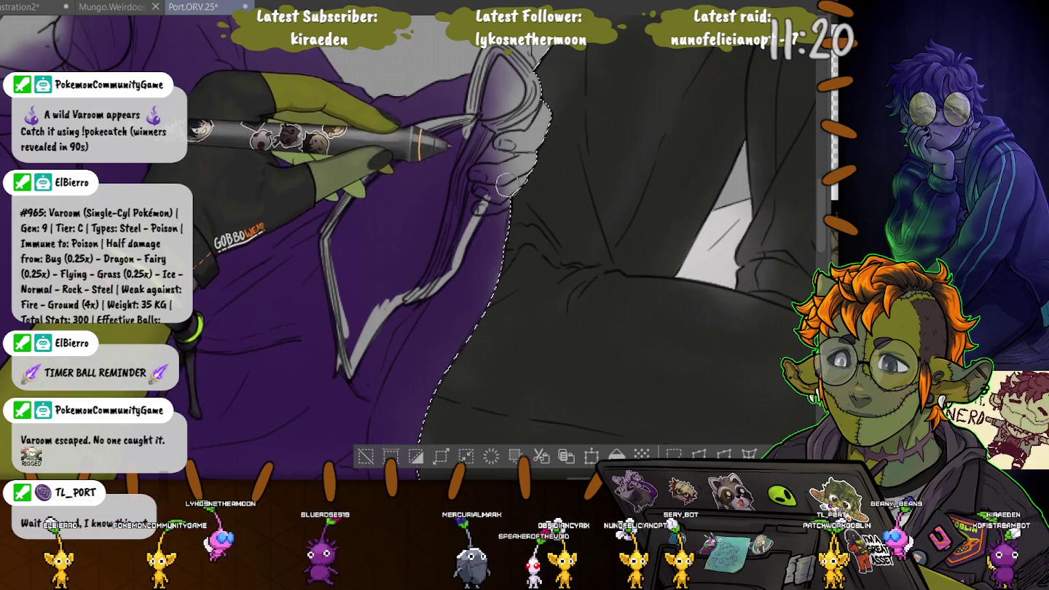
drag(325, 244, 470, 124)
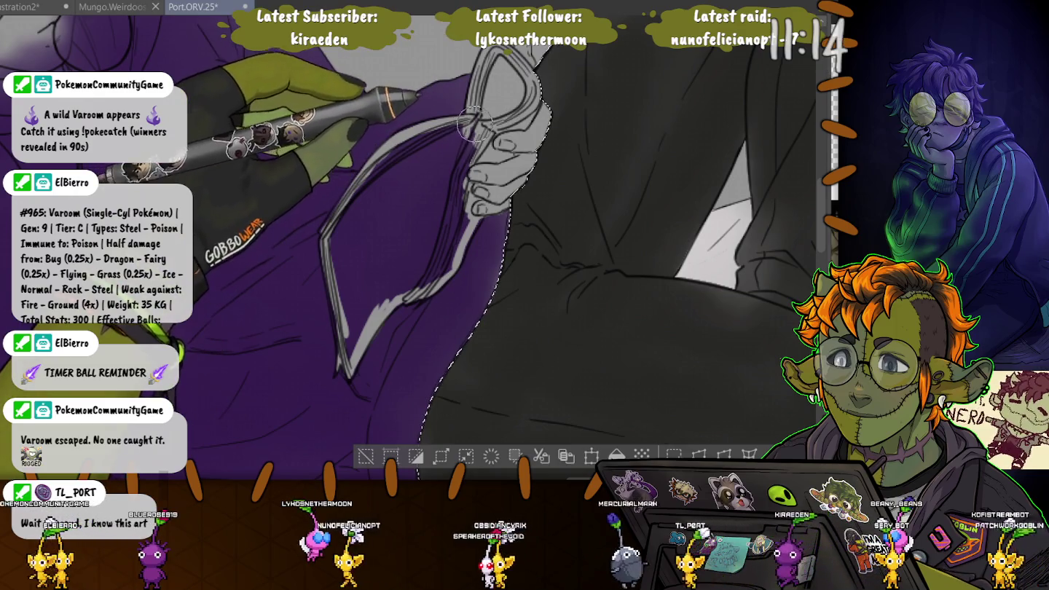
drag(326, 236, 348, 338)
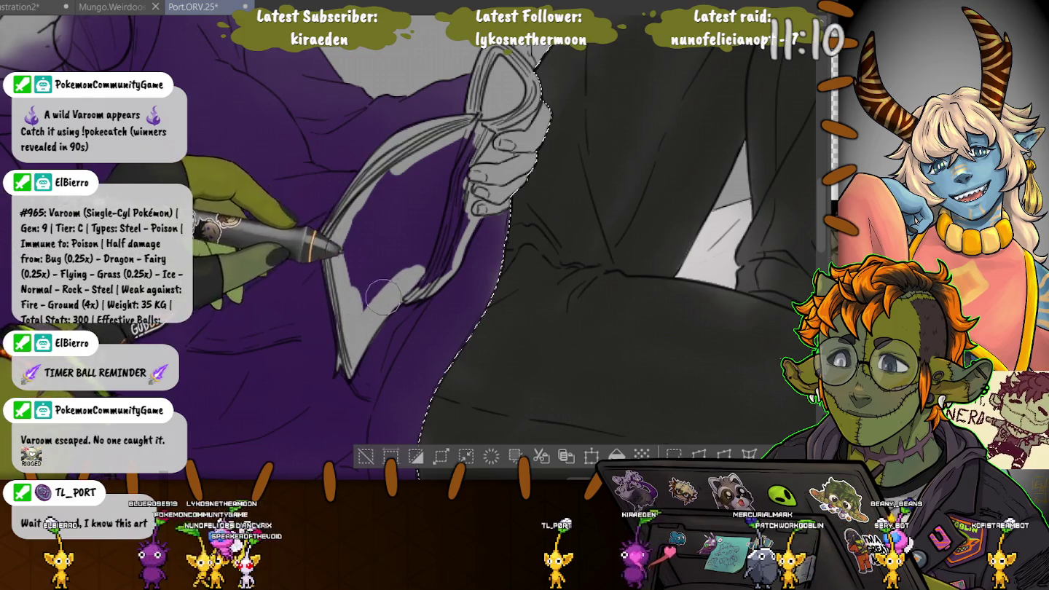
drag(429, 281, 483, 206)
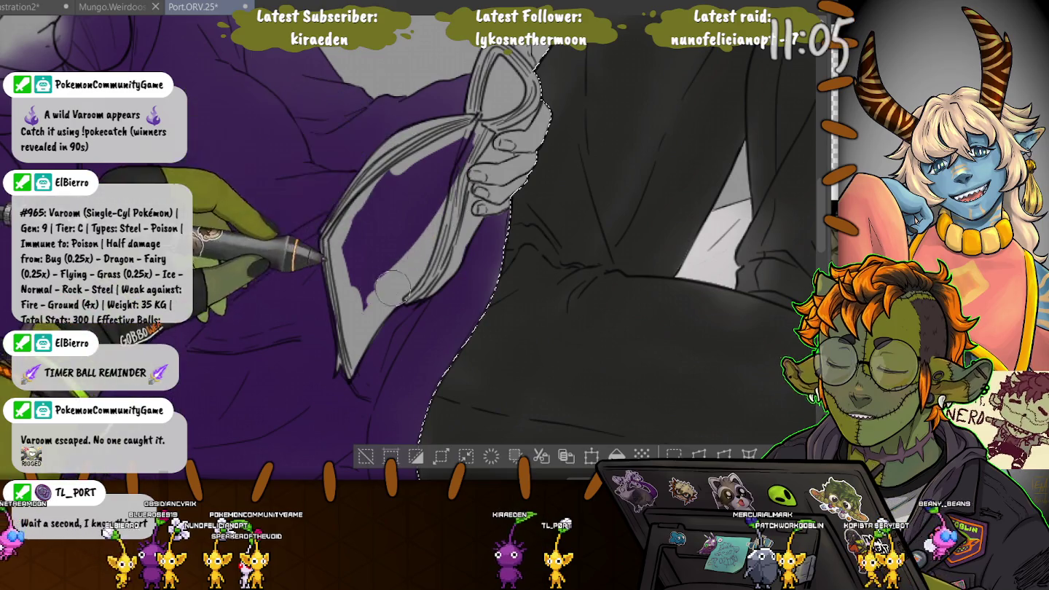
drag(376, 202, 455, 140)
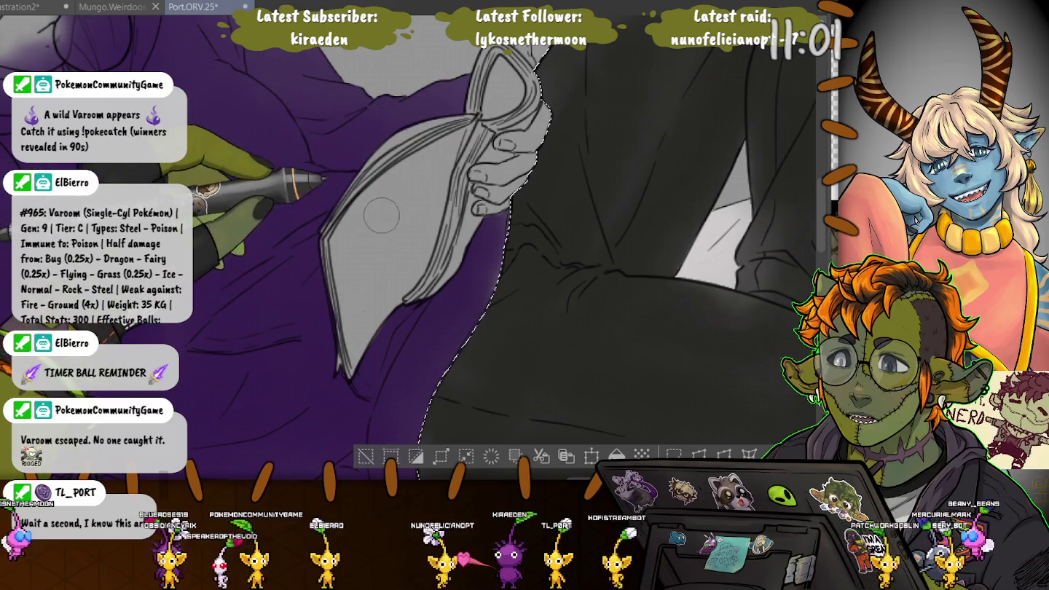
- Add deep purple shading along the raised sneaker's toe
drag(281, 241, 44, 277)
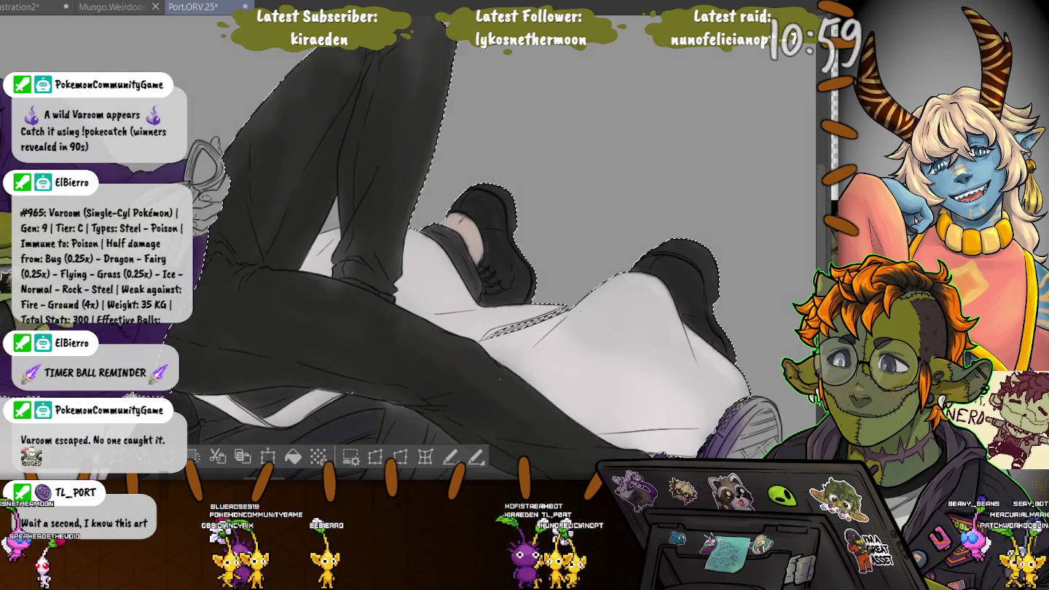
drag(408, 263, 640, 237)
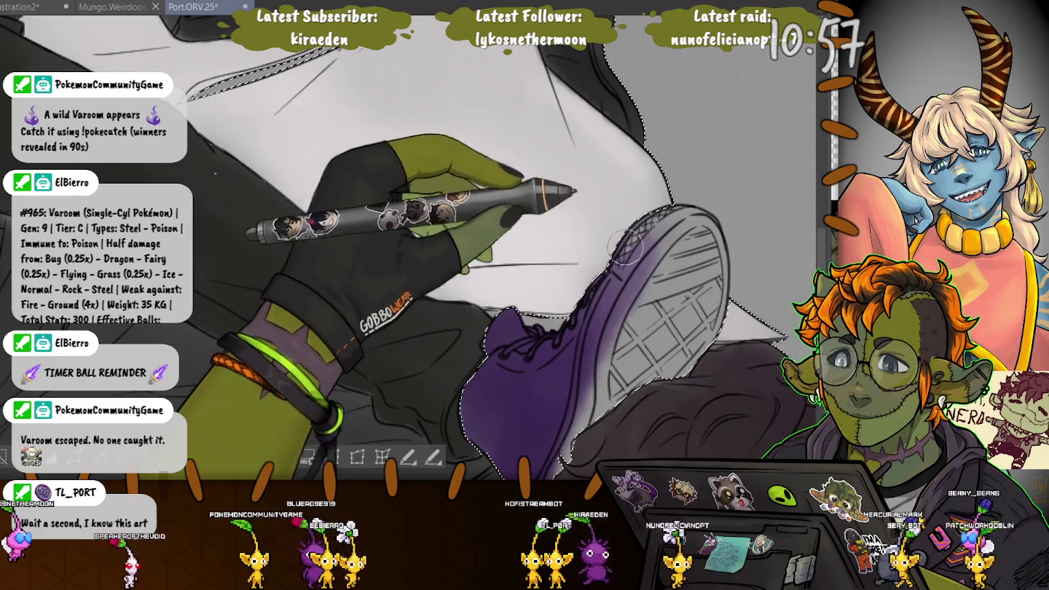
drag(640, 232, 603, 295)
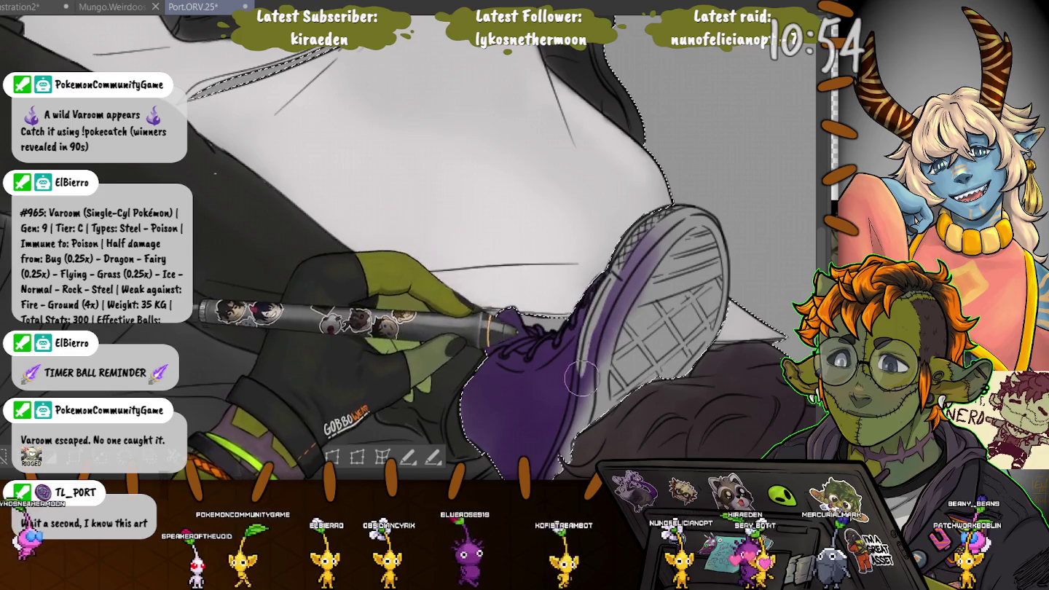
drag(611, 277, 604, 266)
drag(543, 472, 532, 376)
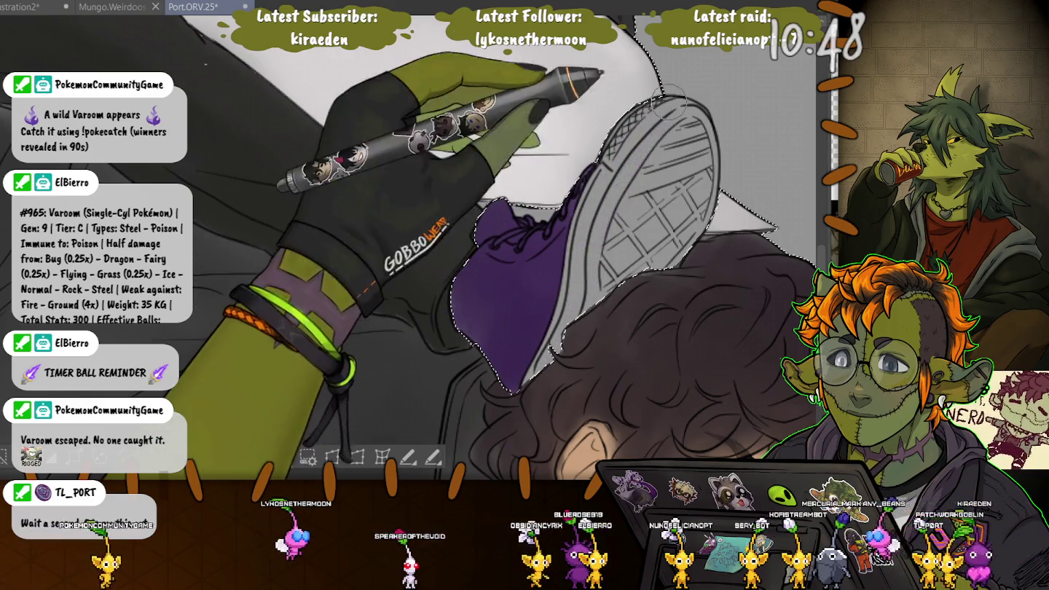
key(ctrl+minus)
scroll(327, 193, down, 10)
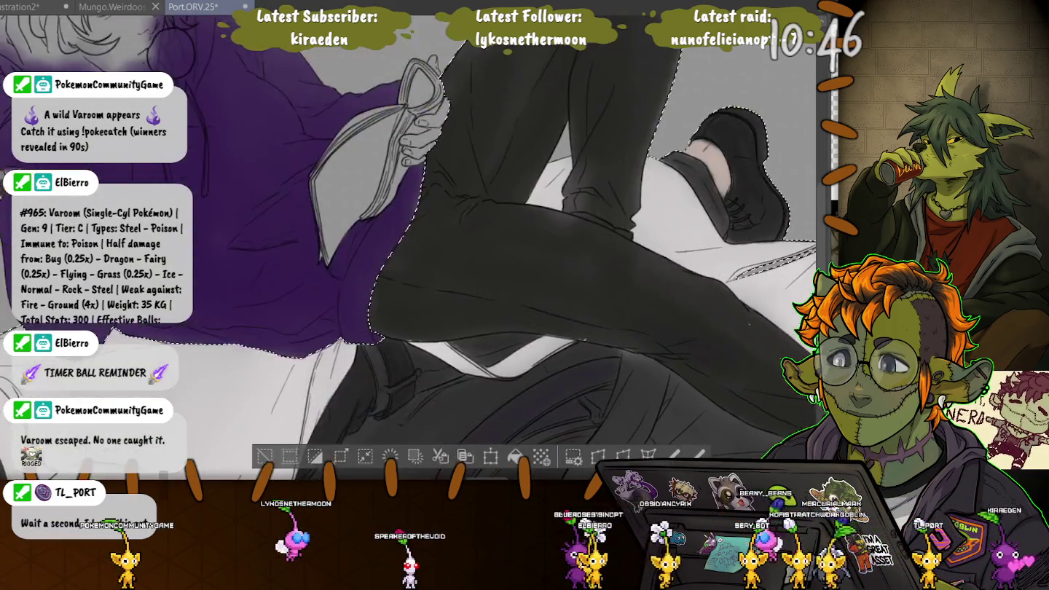
- Add V-shaped collar highlights and cover the purple beside the chin with light grey
scroll(448, 188, up, 2)
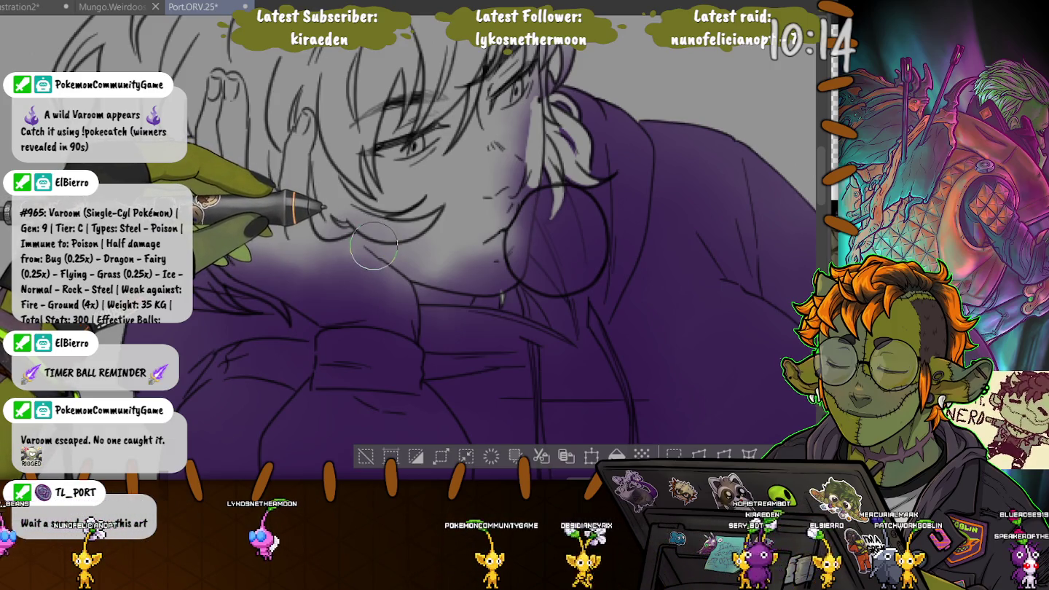
drag(510, 305, 570, 325)
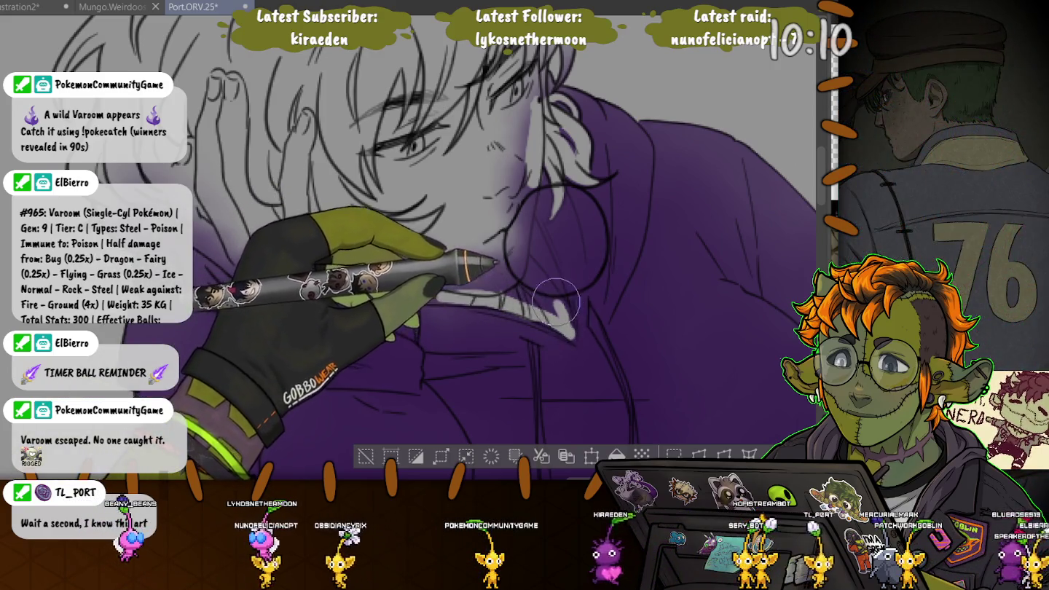
drag(573, 335, 527, 267)
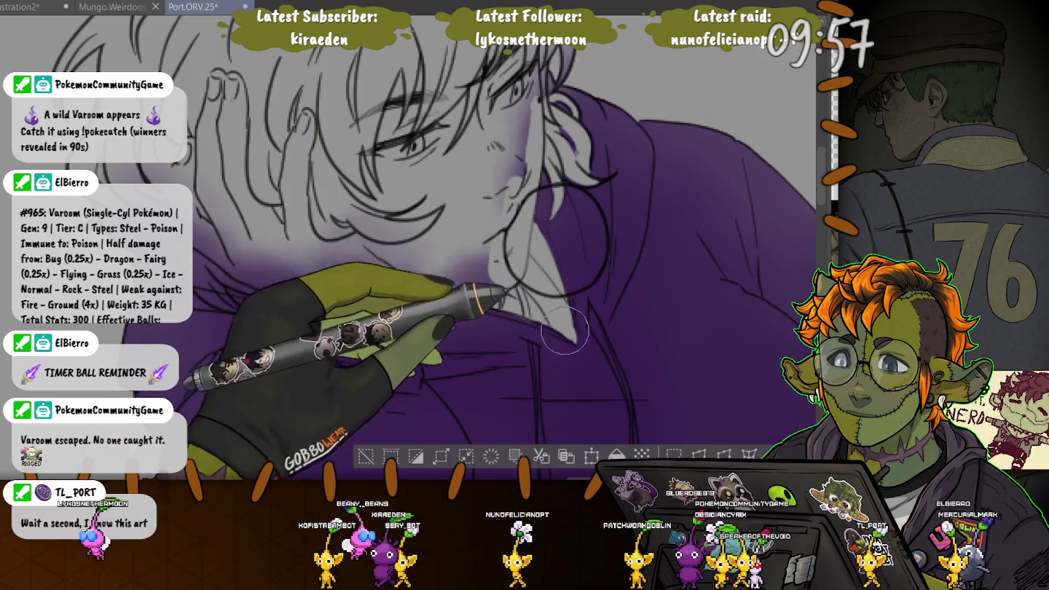
mouse_move(390, 261)
mouse_down()
mouse_move(416, 338)
mouse_move(326, 321)
mouse_up()
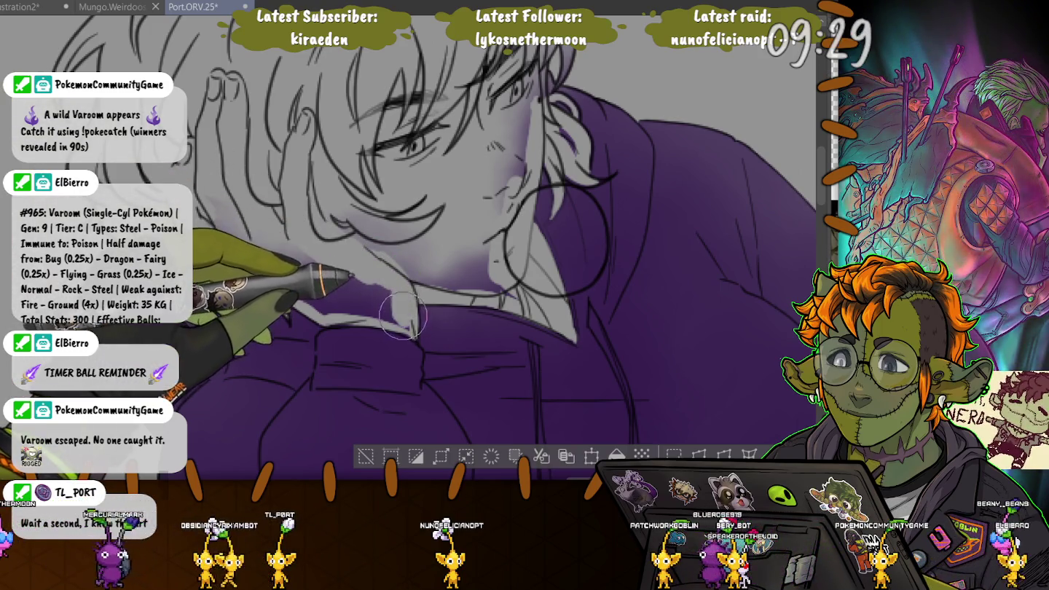
drag(402, 325, 289, 284)
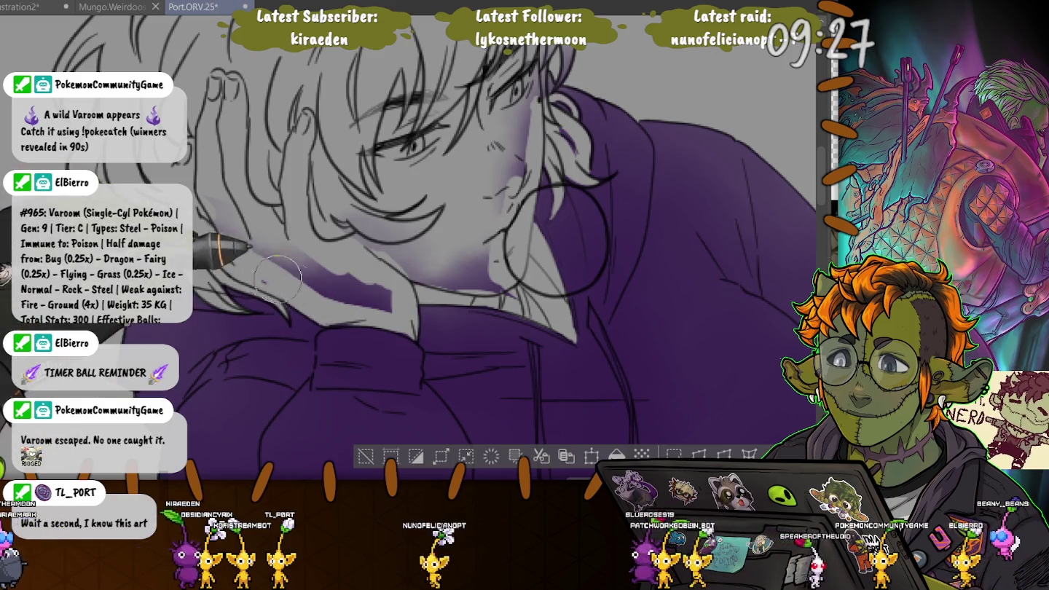
drag(379, 291, 291, 281)
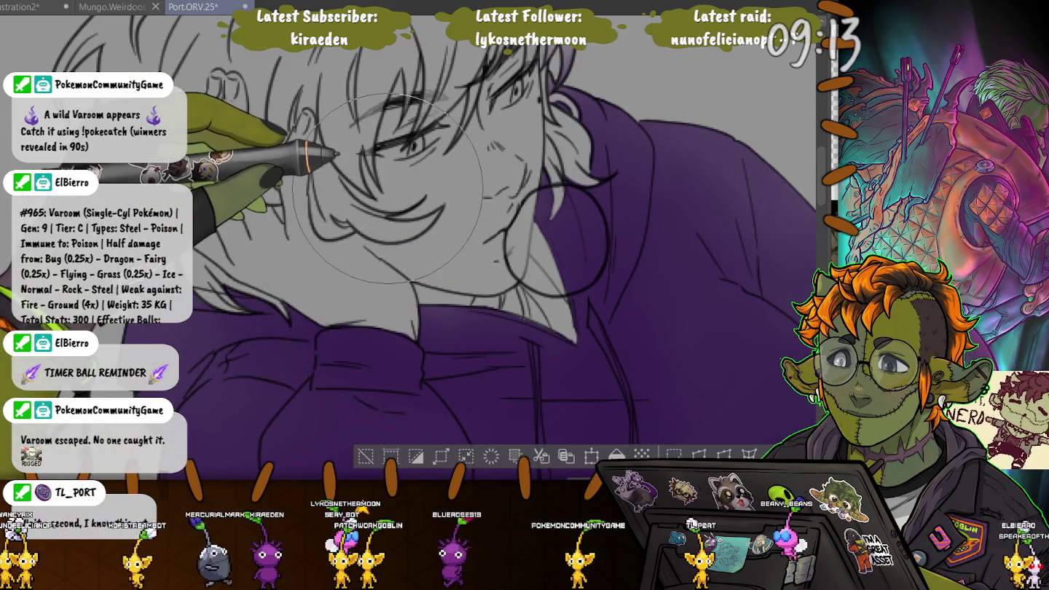
scroll(475, 230, up, 3)
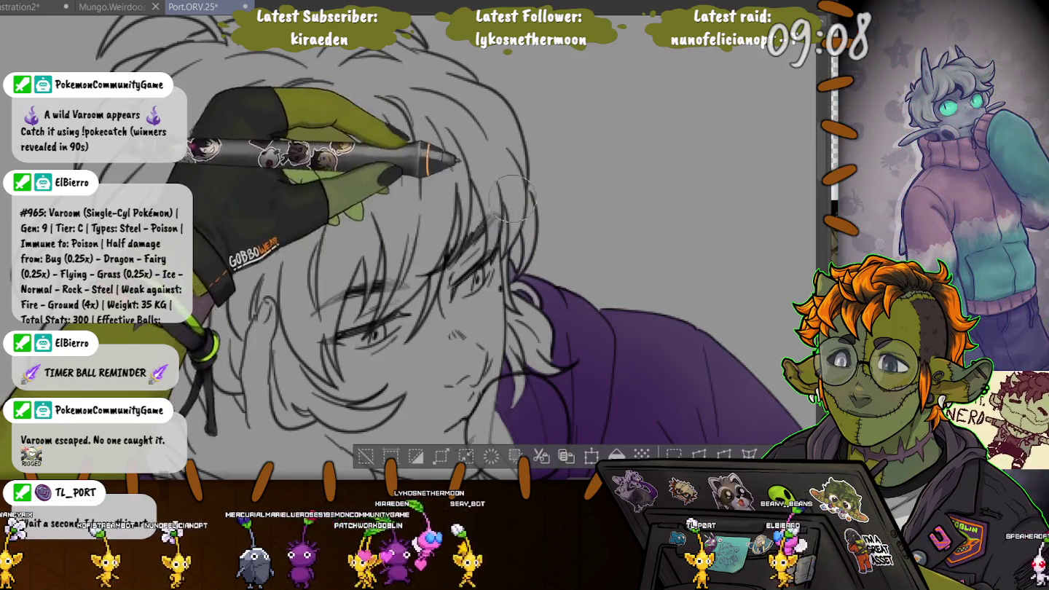
- Scroll the view toward the grey background around the hooded figure
scroll(508, 193, down, 3)
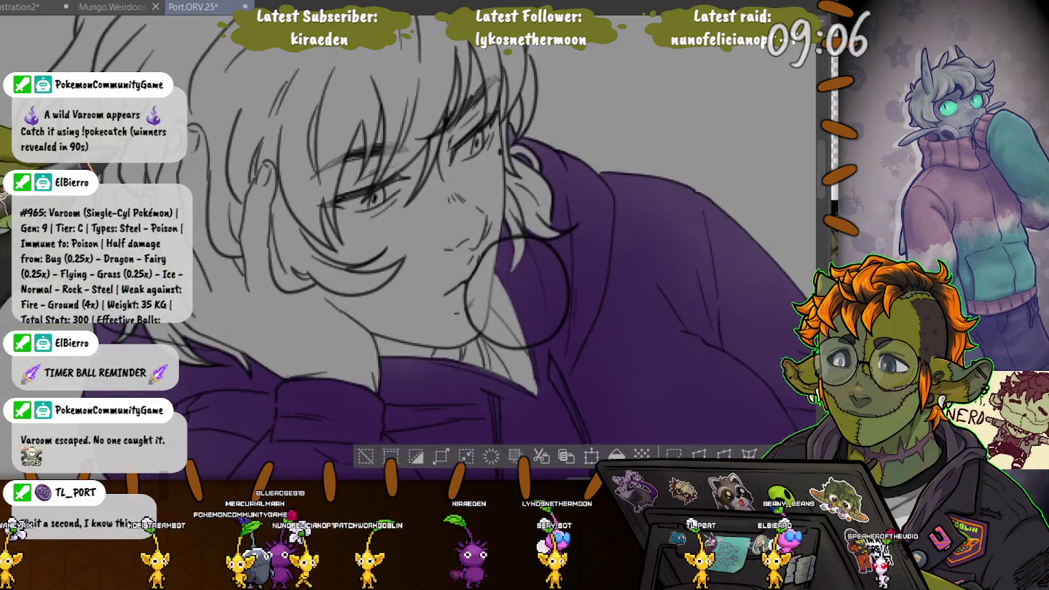
scroll(508, 193, down, 2)
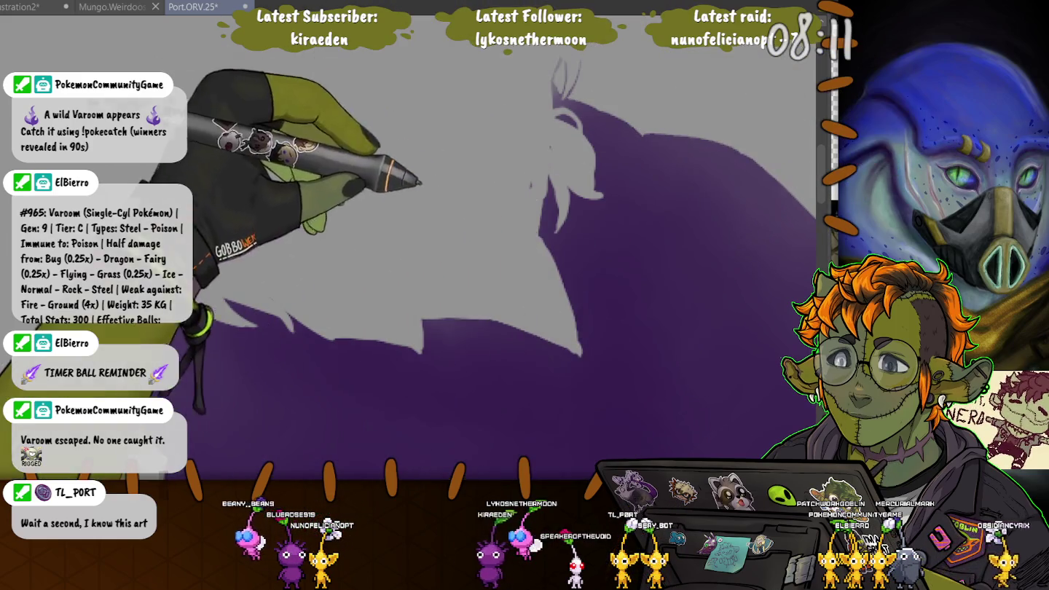
- Check the flat colours, then restore the line art and the skin selection
click(474, 218)
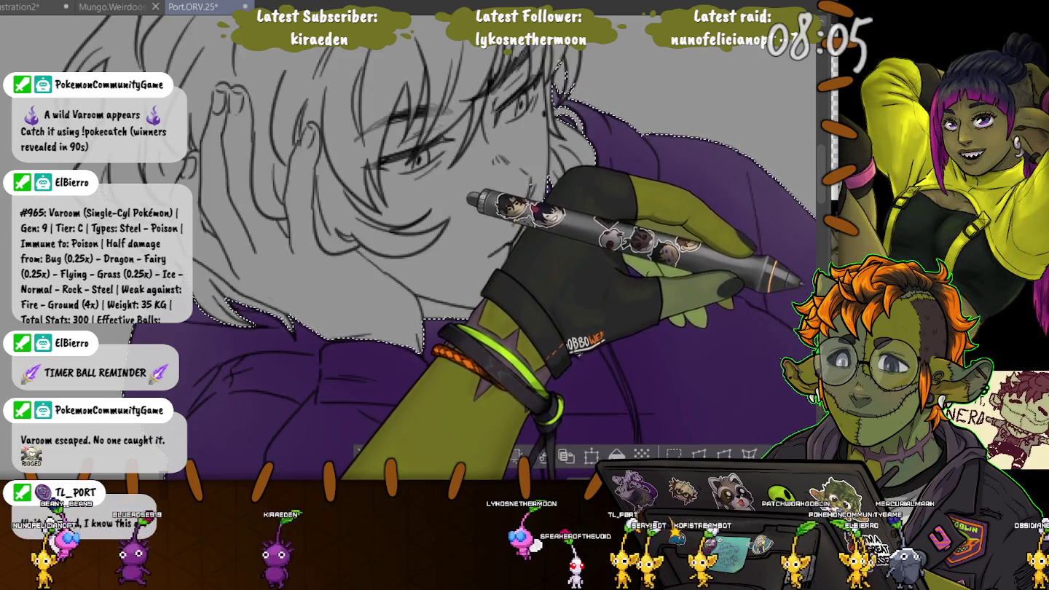
key(Delete)
key(ctrl+d)
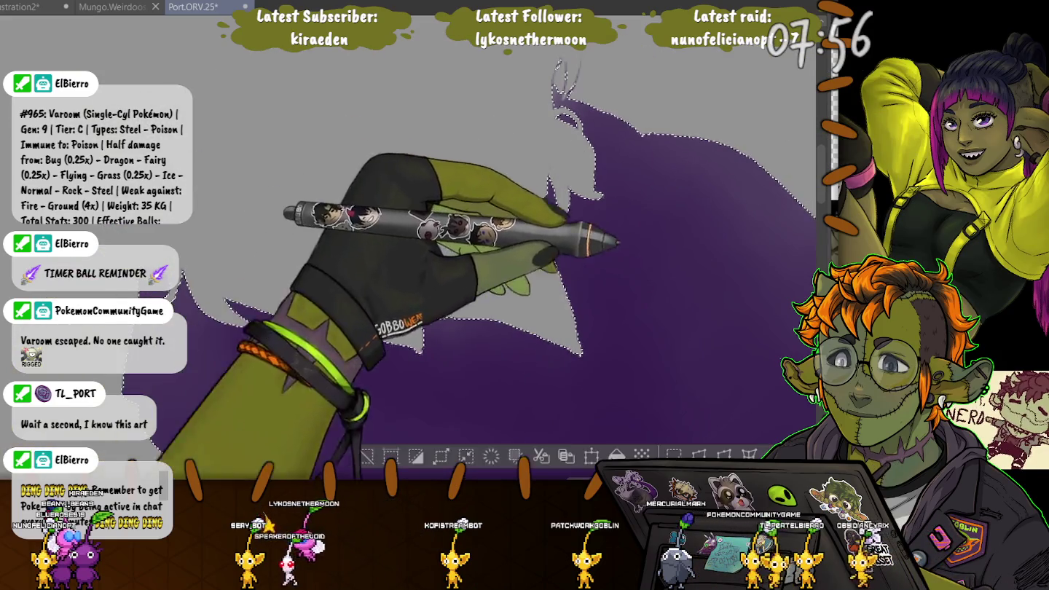
key(ctrl+z)
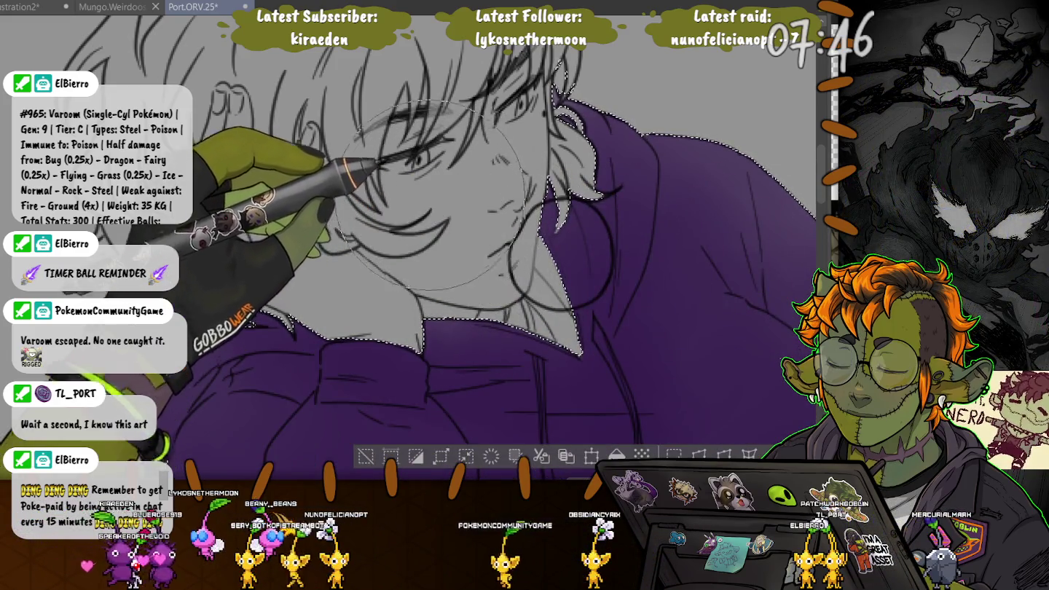
- Airbrush soft shading across the face, the lower cheek below the hand, the jaw and the neck
mouse_move(432, 173)
mouse_down()
mouse_move(501, 206)
mouse_move(449, 285)
mouse_move(274, 159)
mouse_move(322, 269)
mouse_up()
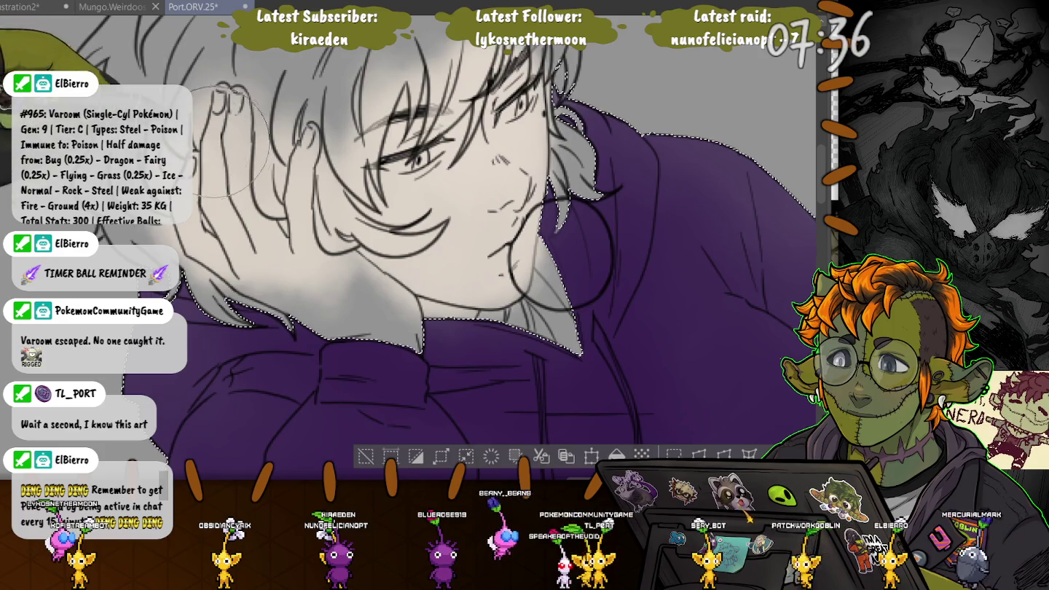
drag(261, 217, 328, 288)
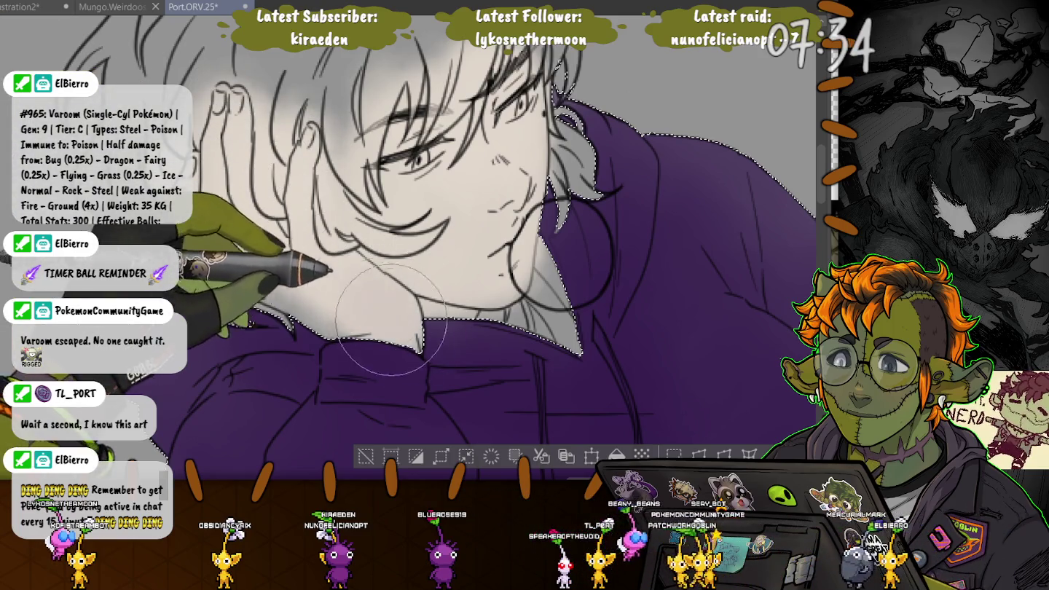
drag(383, 312, 306, 295)
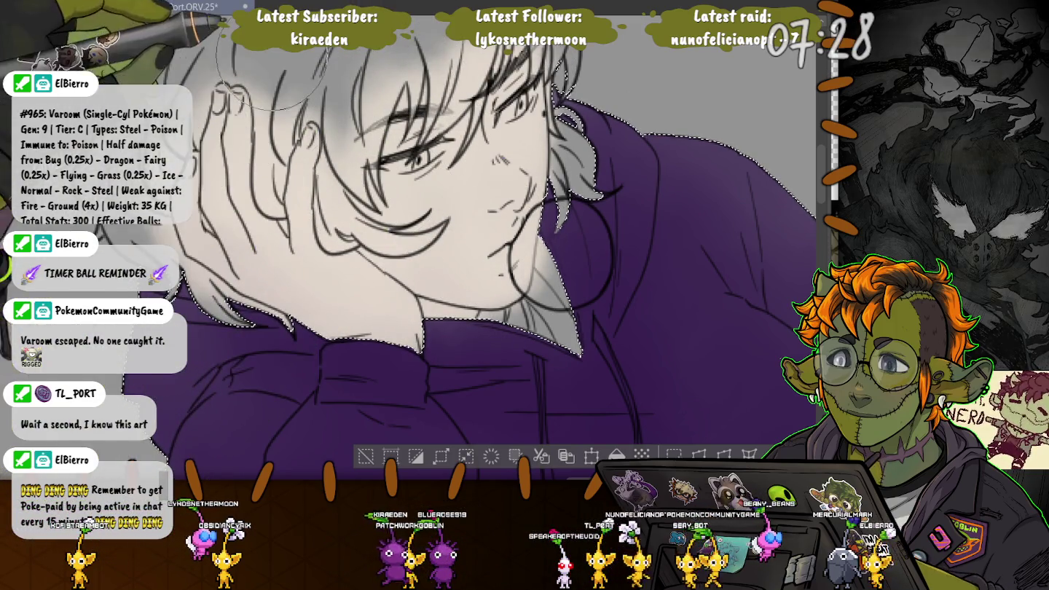
scroll(270, 73, up, 3)
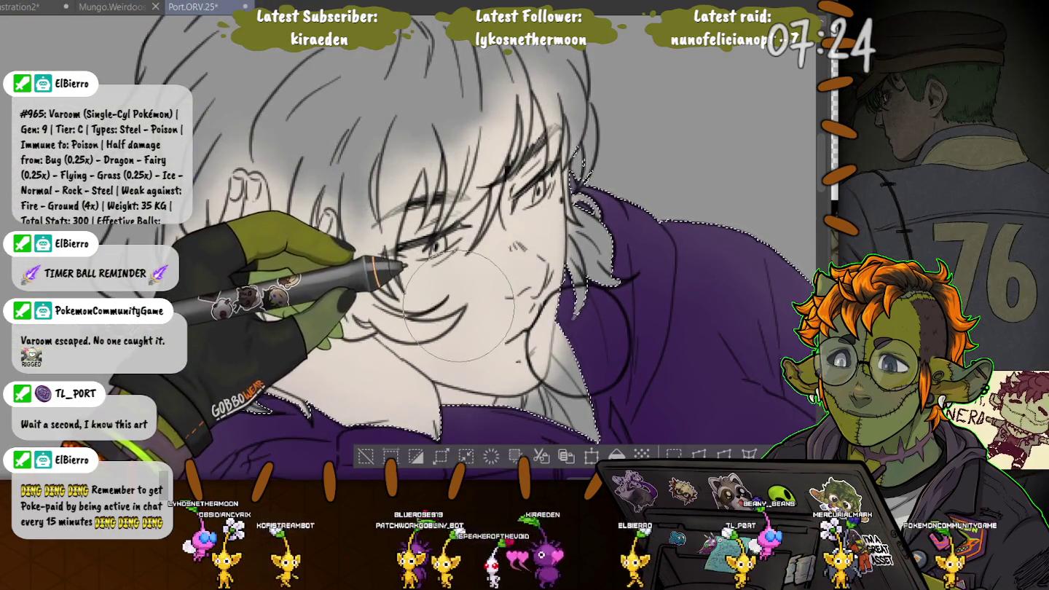
- Pan down to the notebook, show the line art, and auto-select the notebook's grey fill
scroll(459, 306, down, 2)
scroll(460, 306, down, 2)
scroll(459, 306, down, 2)
scroll(459, 306, down, 1)
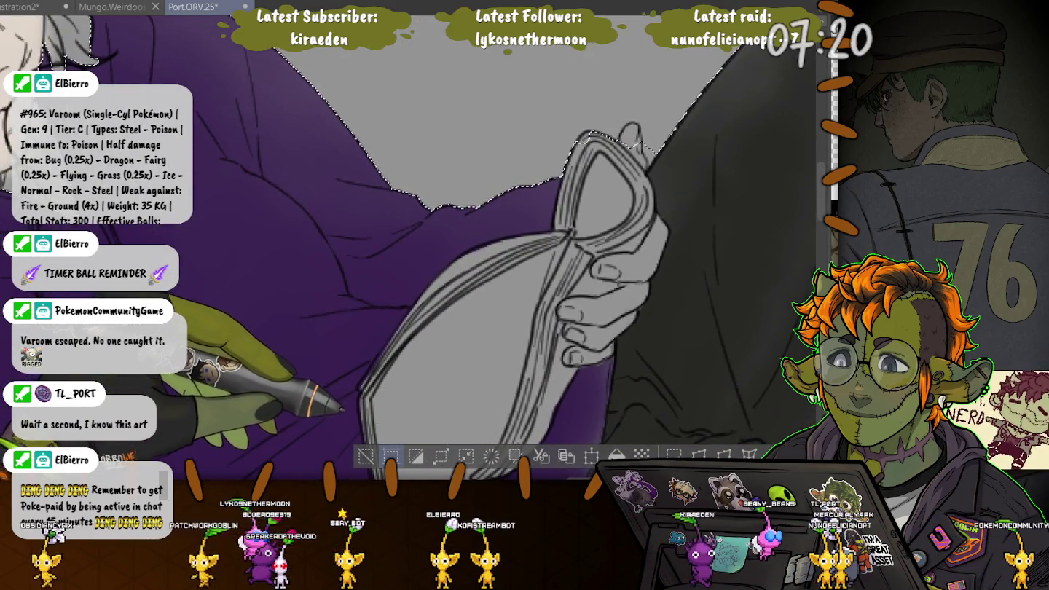
key(ctrl+d)
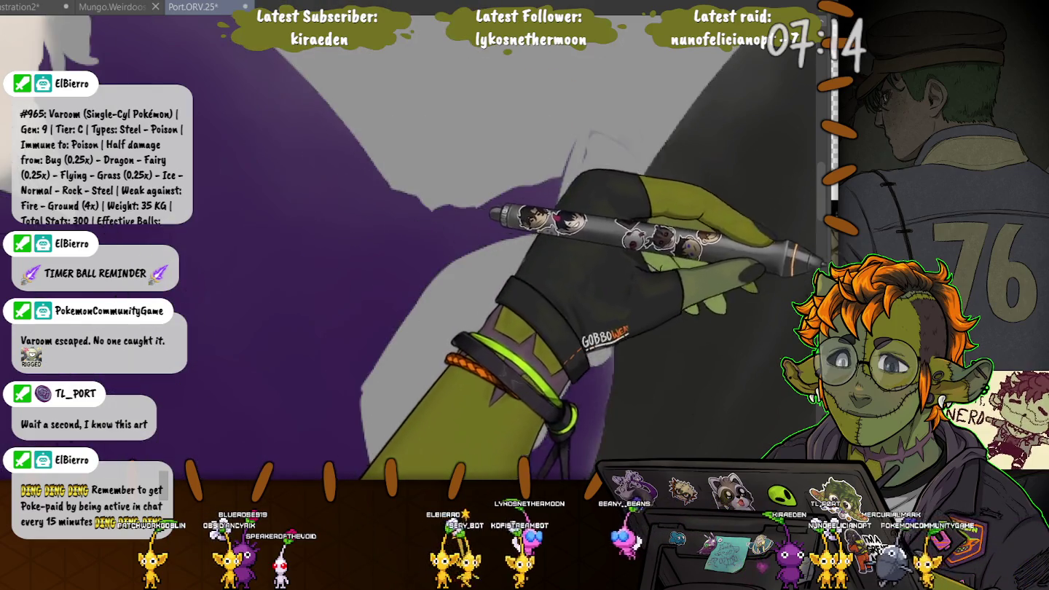
key(ctrl+shift+d)
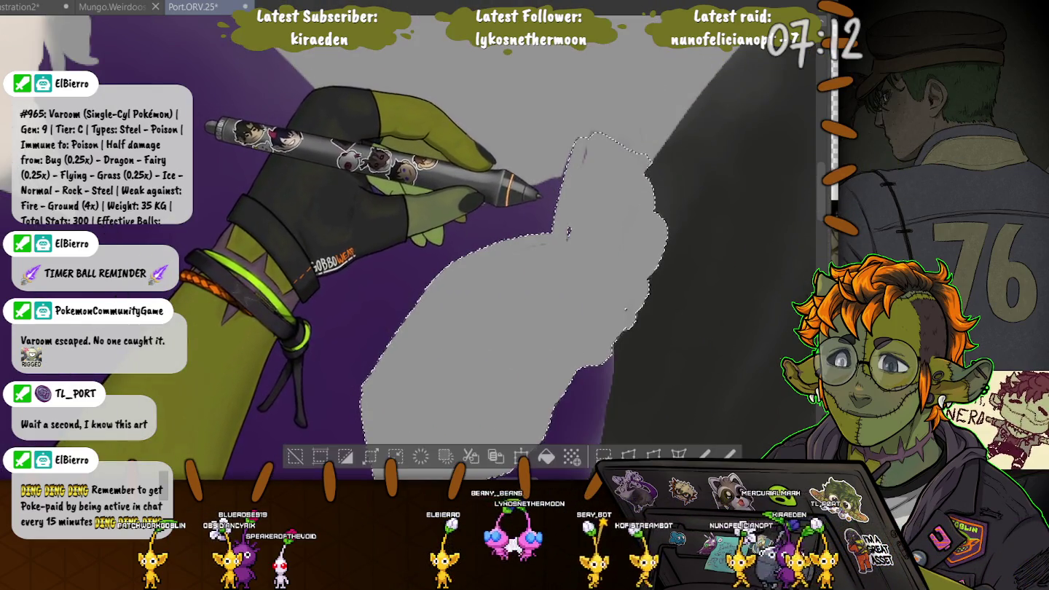
key(ctrl+z)
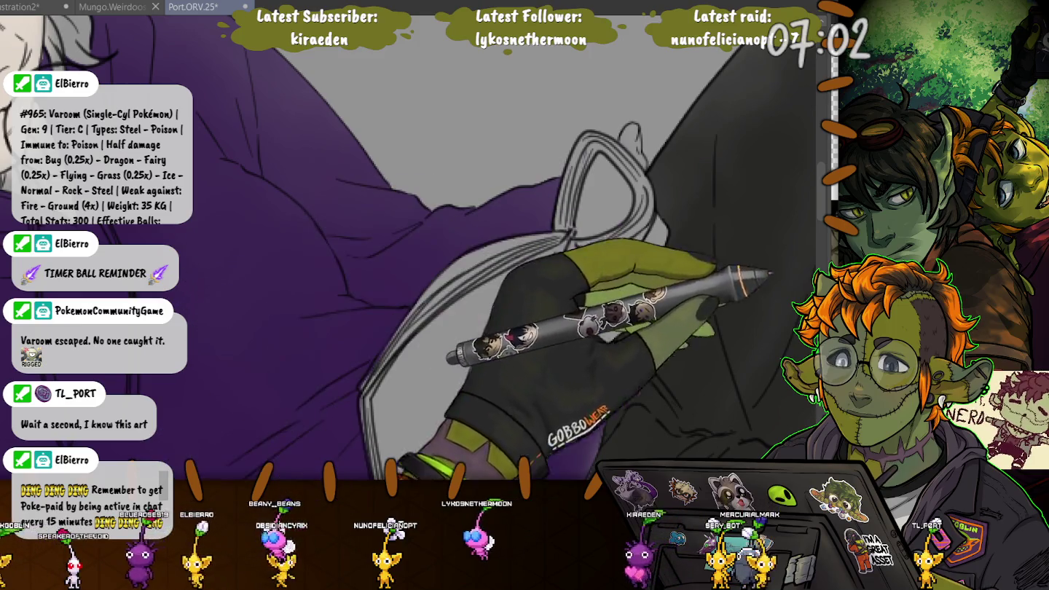
click(612, 218)
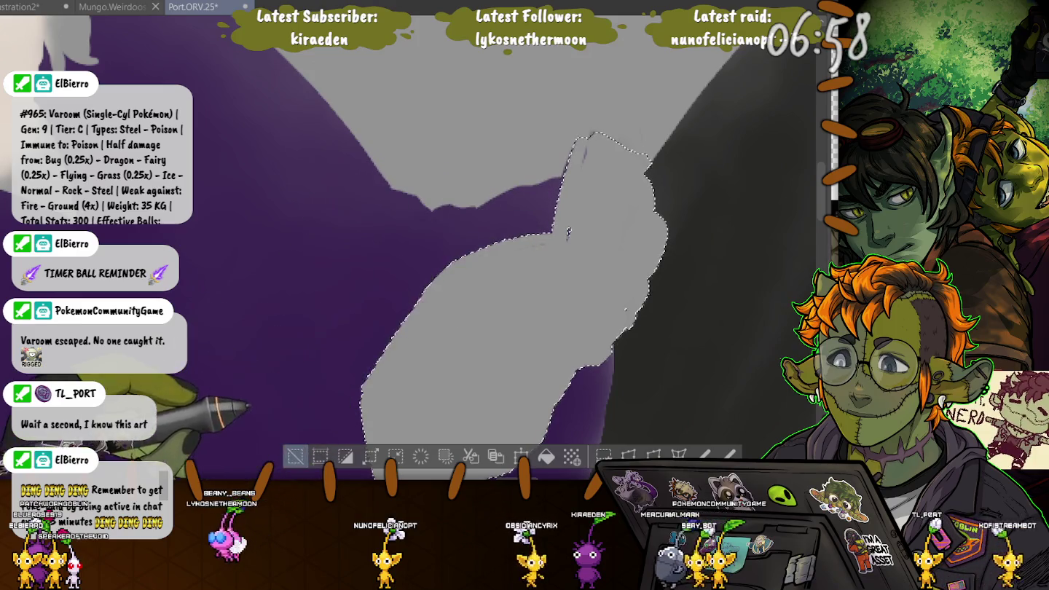
key(ctrl+d)
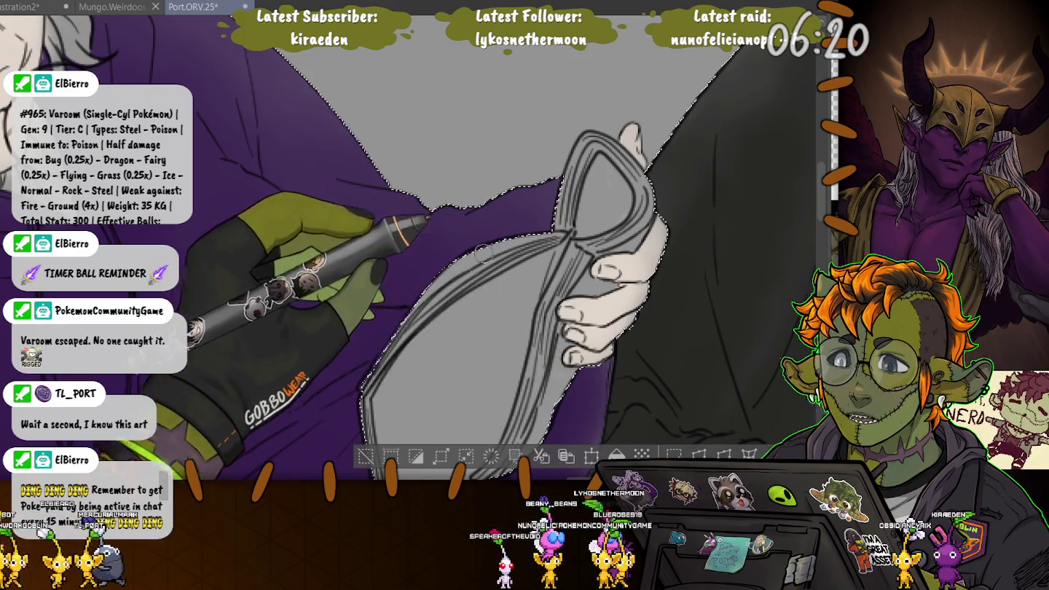
key(ctrl+d)
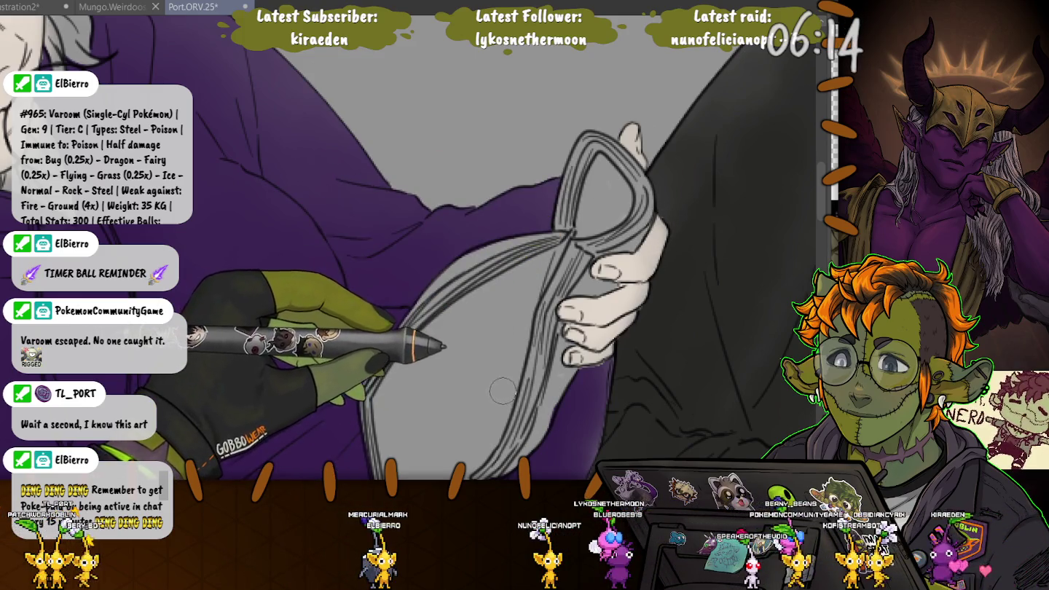
- Zoom and pan the canvas to bring the notebook and trousers into view
scroll(392, 405, down, 3)
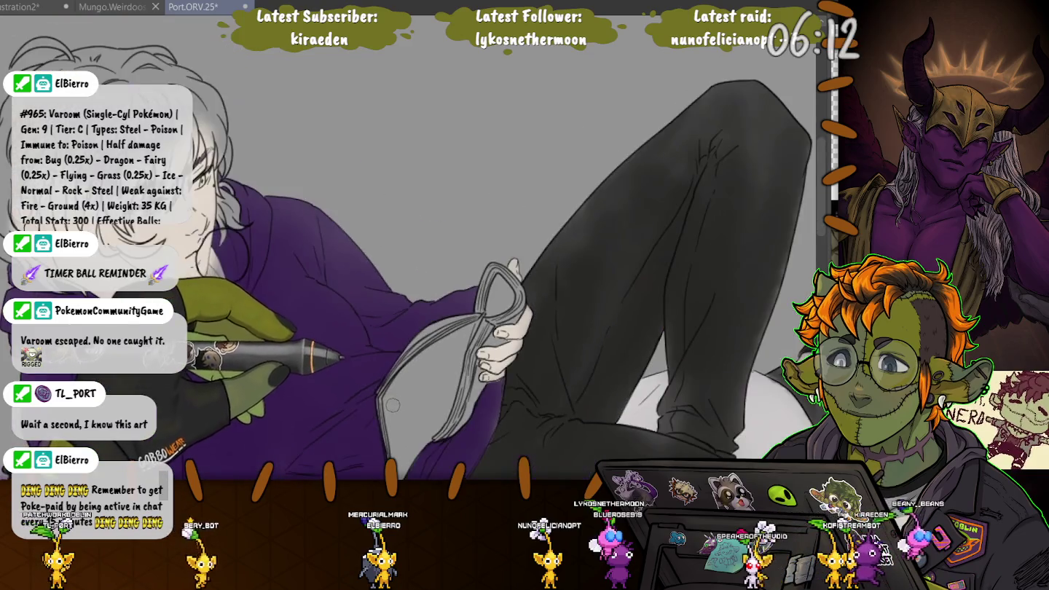
scroll(437, 291, up, 2)
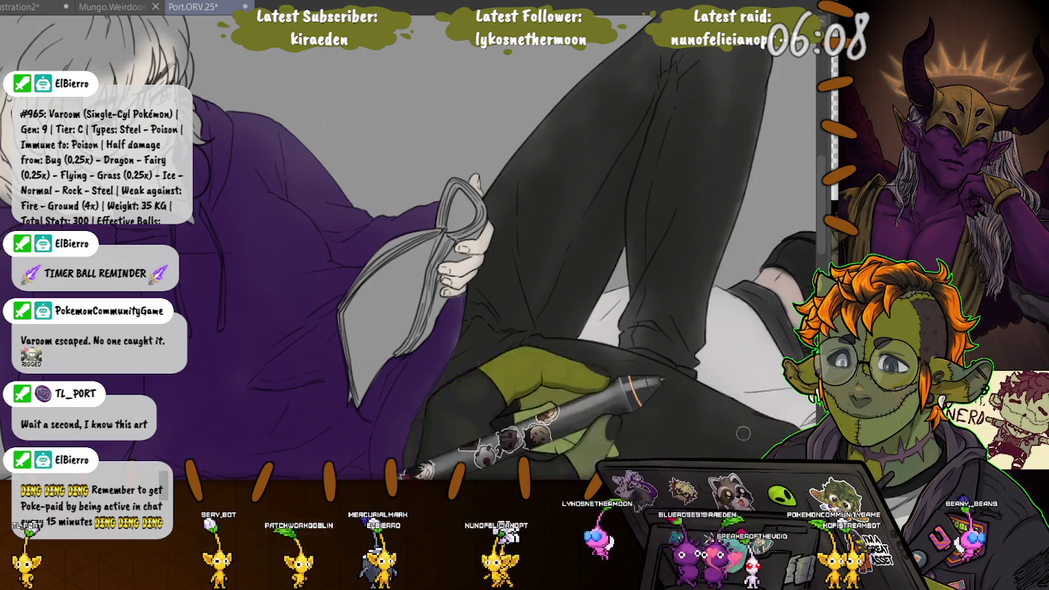
scroll(358, 268, up, 2)
scroll(358, 268, up, 1)
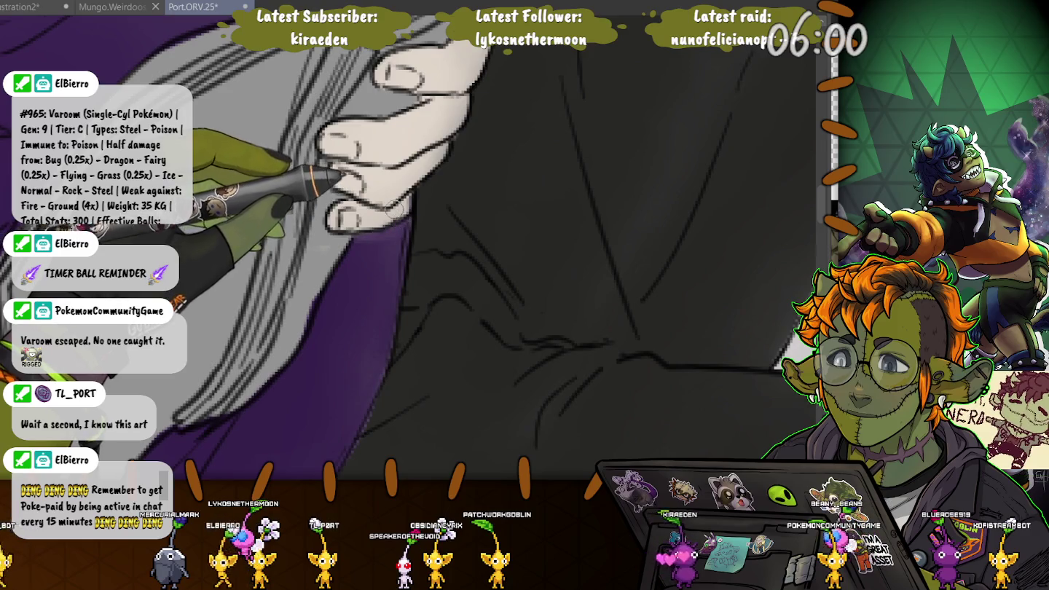
scroll(391, 210, down, 2)
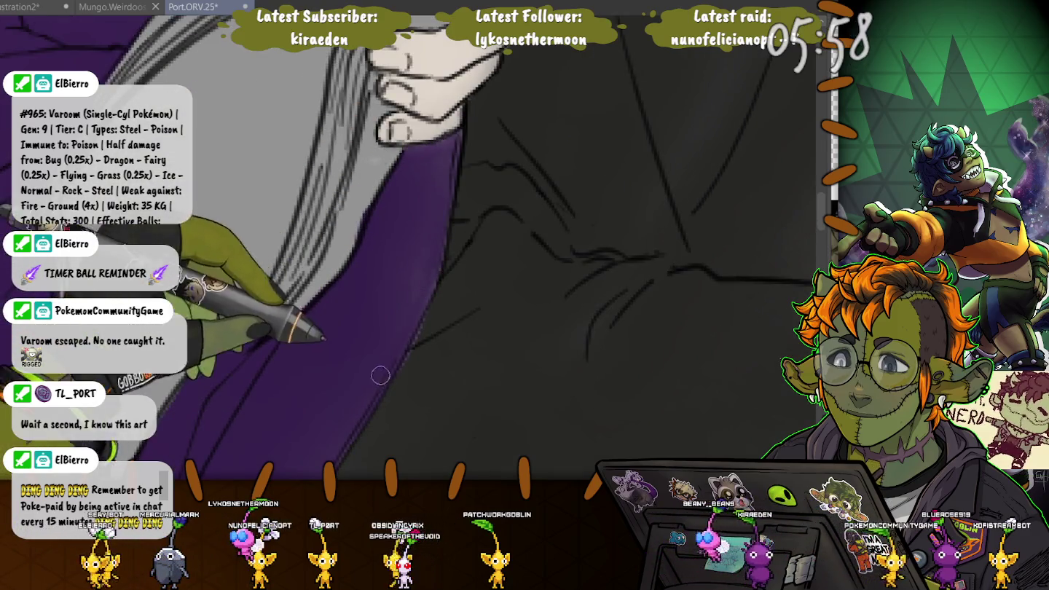
drag(285, 351, 361, 271)
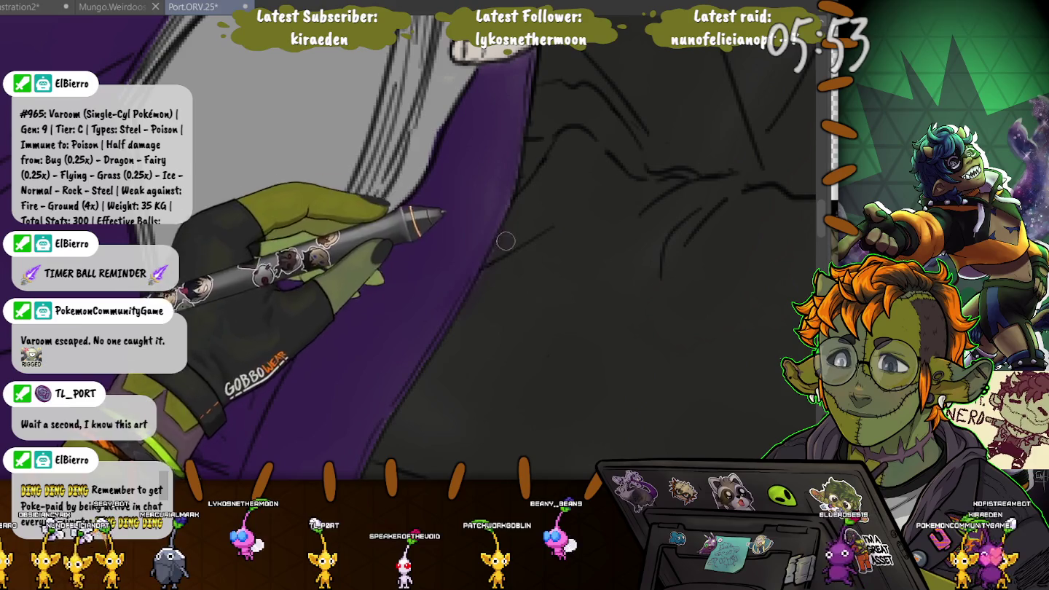
scroll(504, 246, down, 2)
scroll(503, 246, down, 2)
scroll(504, 247, down, 2)
scroll(408, 262, down, 2)
scroll(391, 251, up, 2)
scroll(391, 252, up, 2)
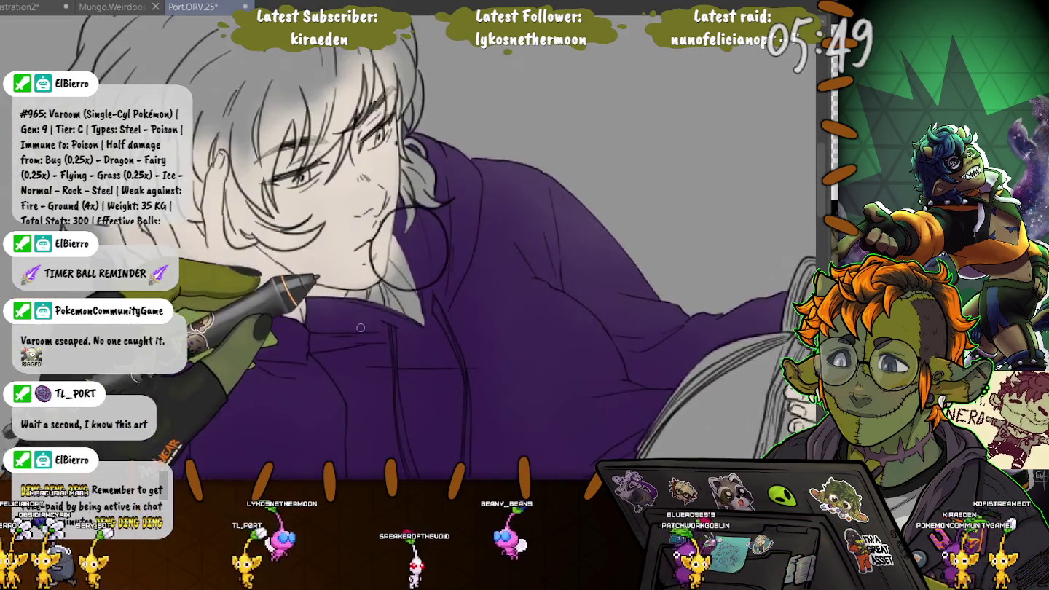
scroll(391, 251, up, 2)
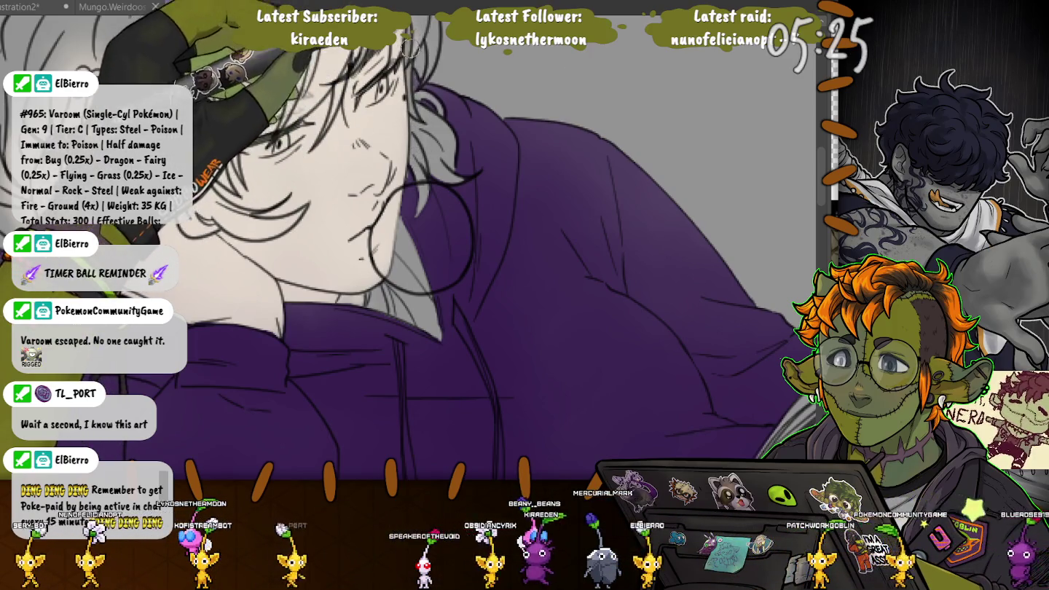
scroll(408, 74, up, 2)
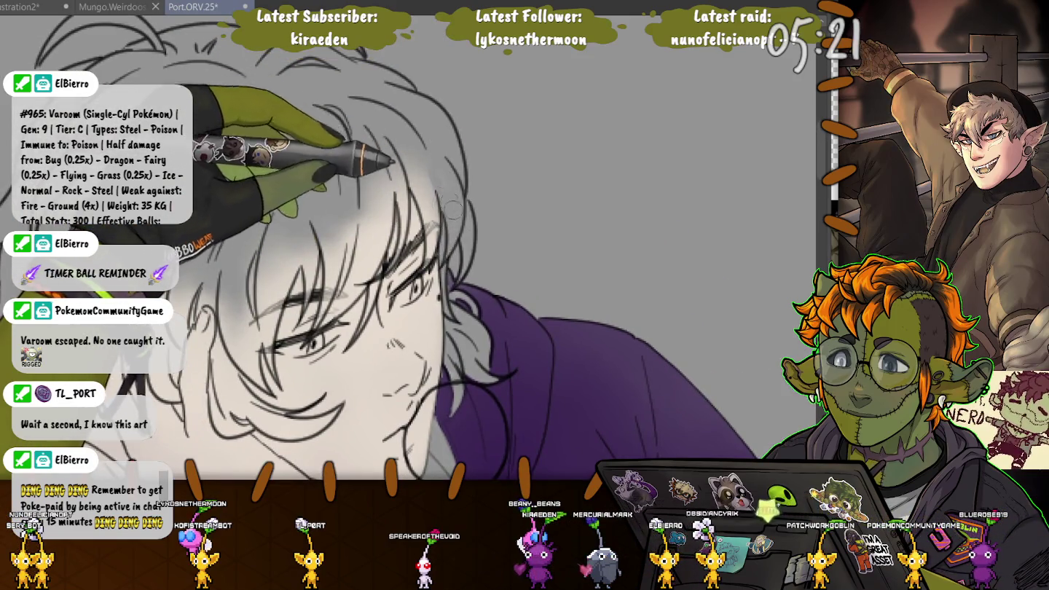
- Scroll the view and hide the line-art layer to check the face and hair flats
scroll(253, 106, down, 1)
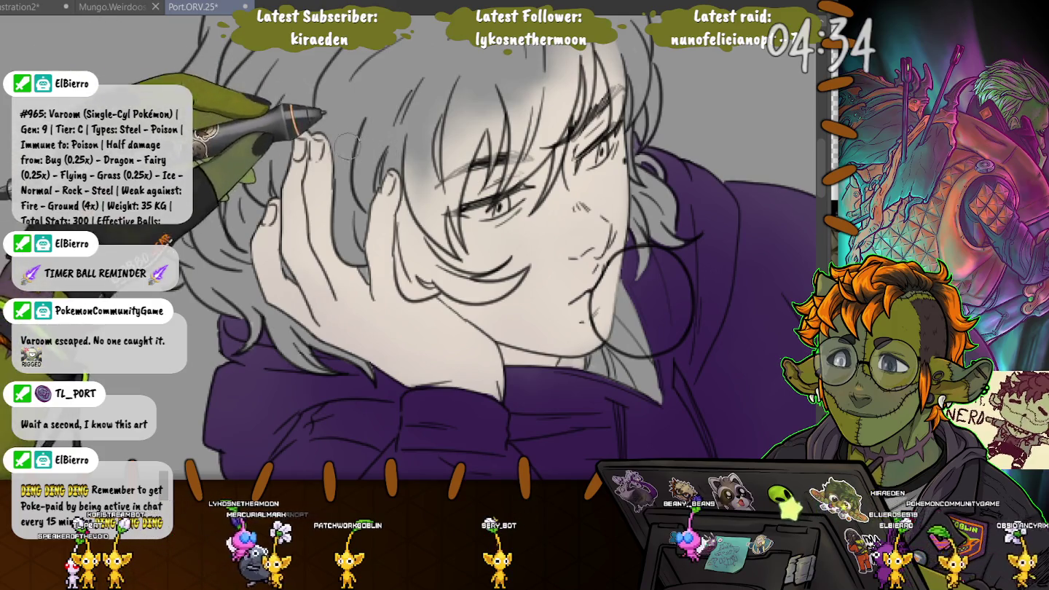
key(ctrl+h)
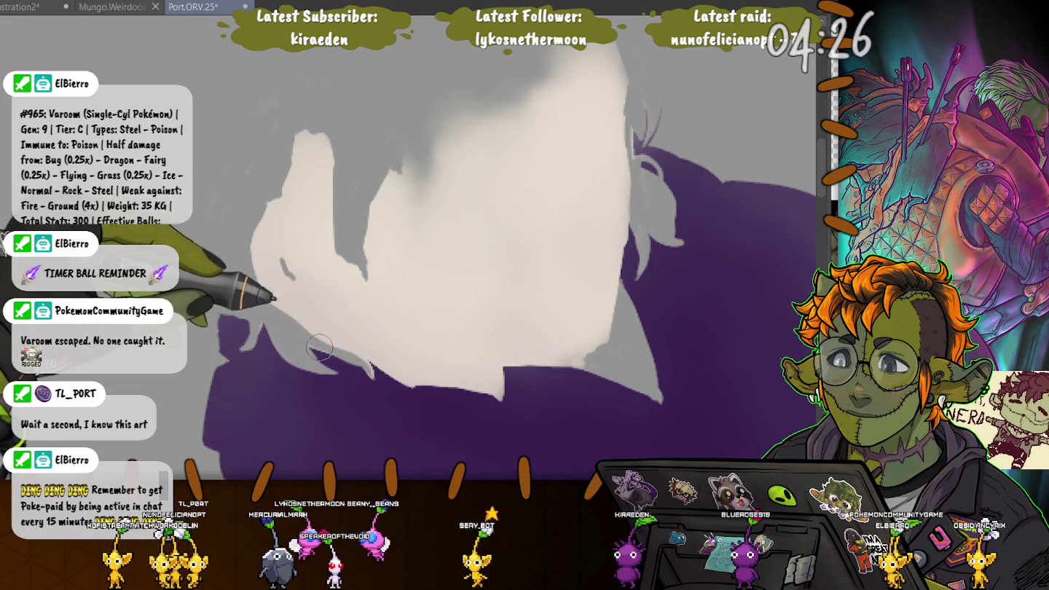
- Shrink the brush and auto-select the grey hair strand, top strip and whole pale area
key(bracketleft)
key(bracketleft)
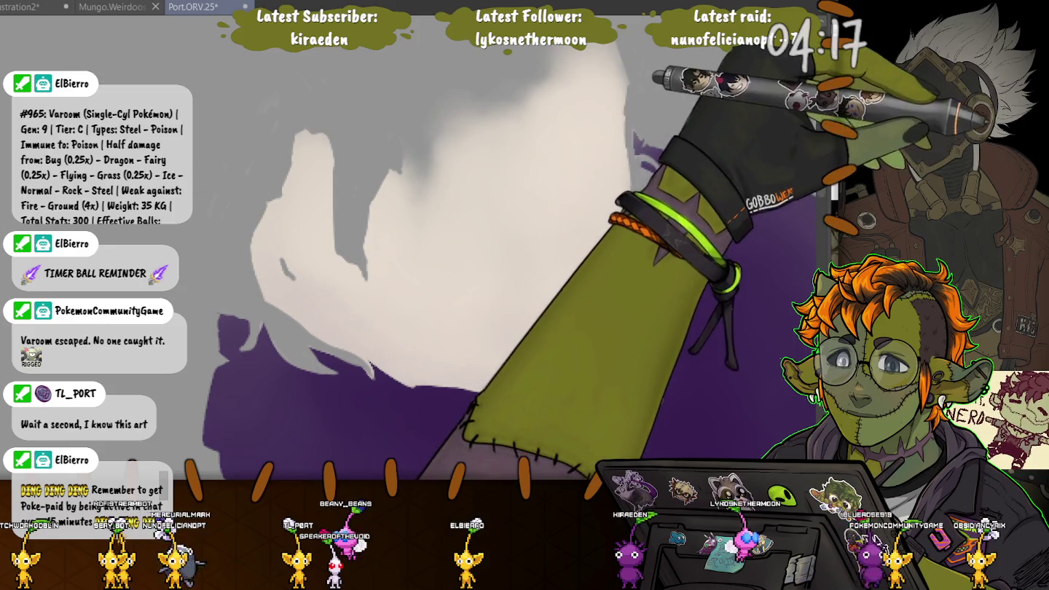
drag(632, 146, 641, 259)
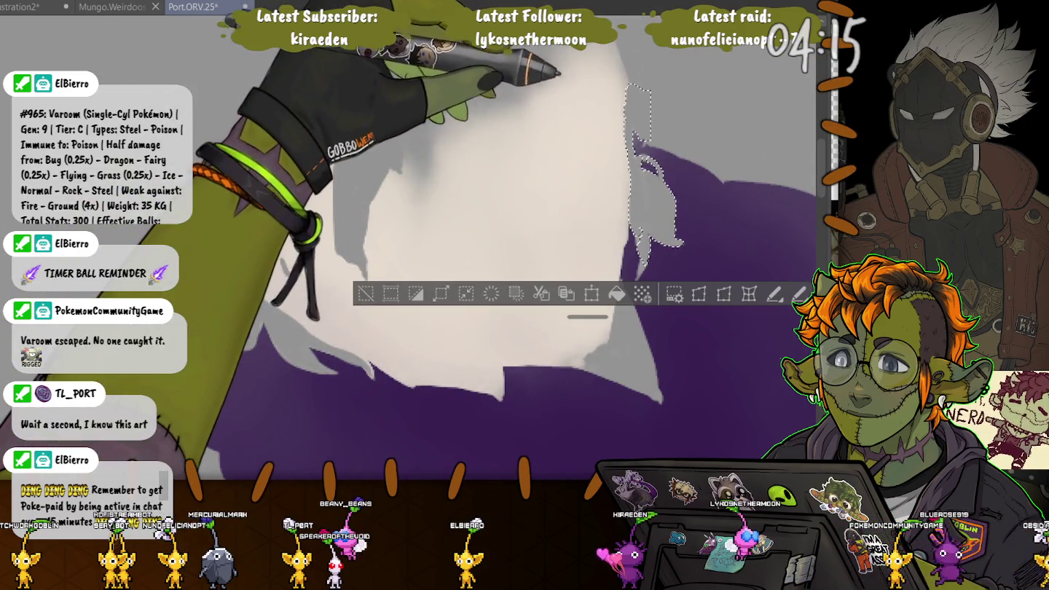
drag(636, 142, 628, 86)
drag(576, 60, 247, 309)
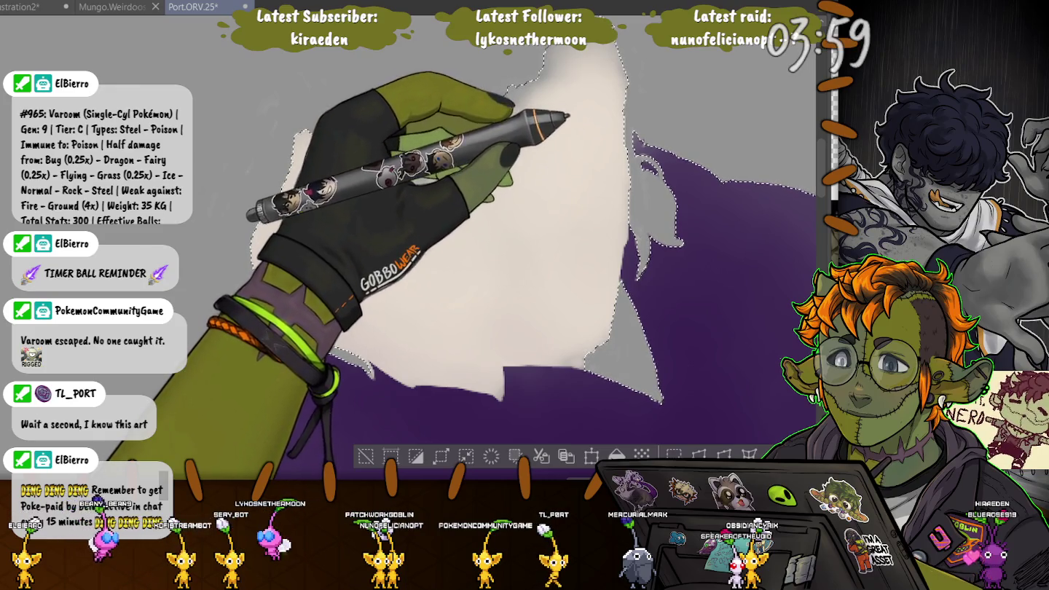
scroll(218, 132, up, 3)
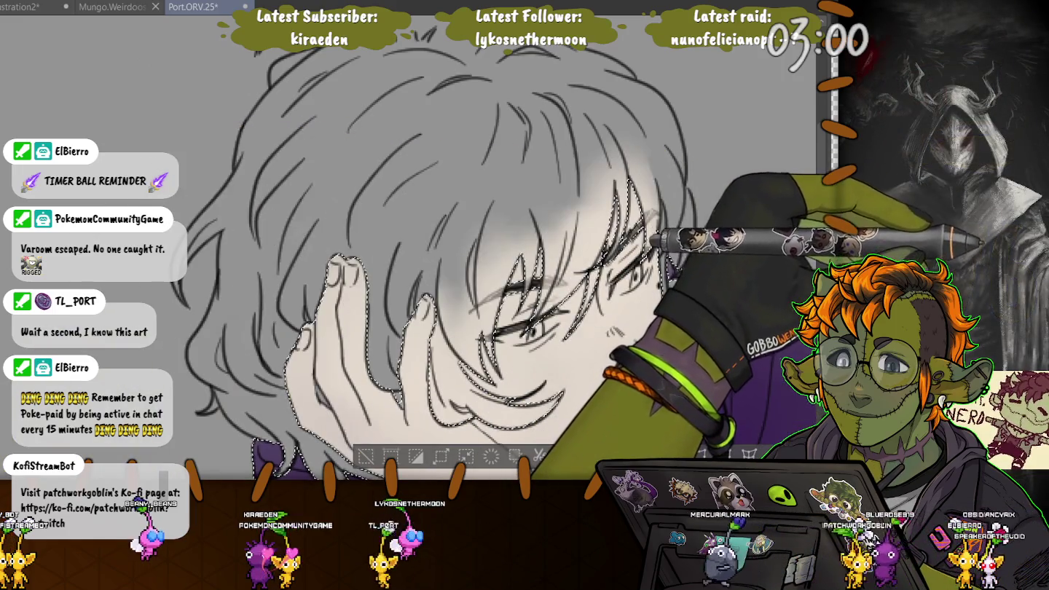
- Zoom out, darken the top of the hair nearly black, and clear the hair selection
key(ctrl+minus)
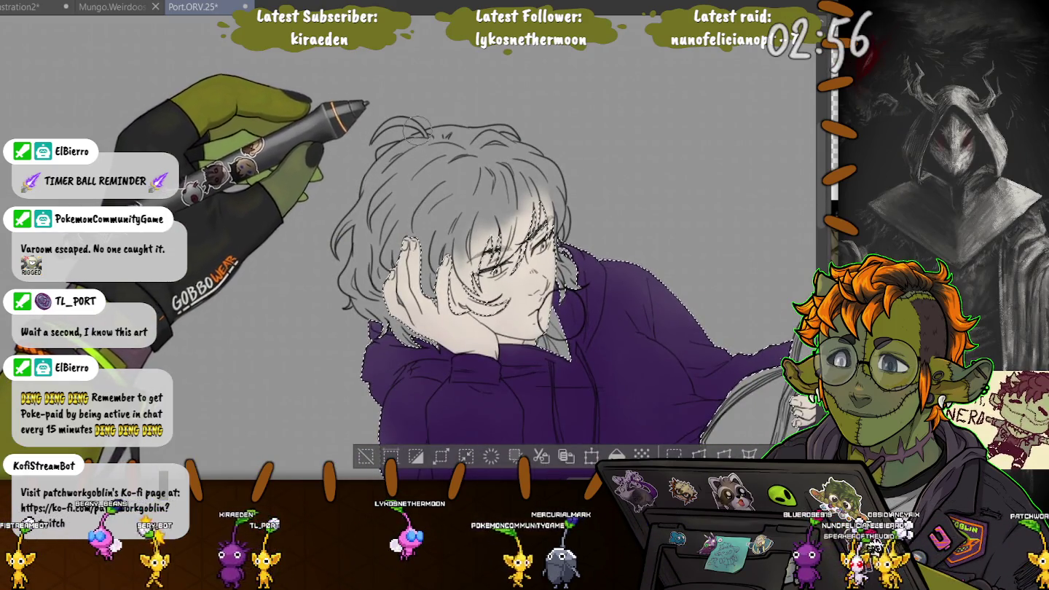
mouse_move(539, 160)
mouse_down()
mouse_move(435, 179)
mouse_move(366, 219)
mouse_up()
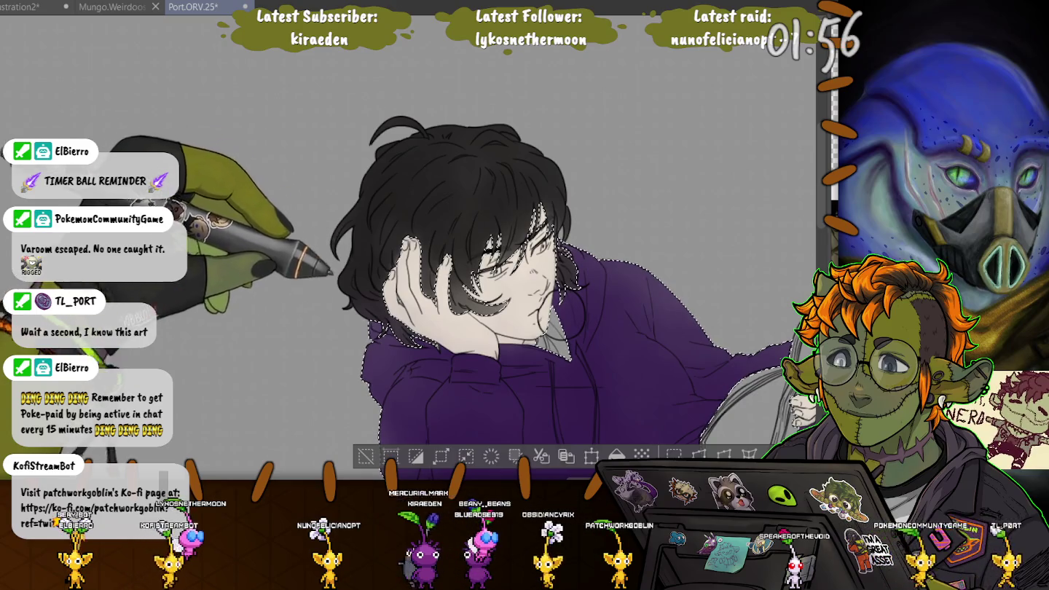
key(ctrl+d)
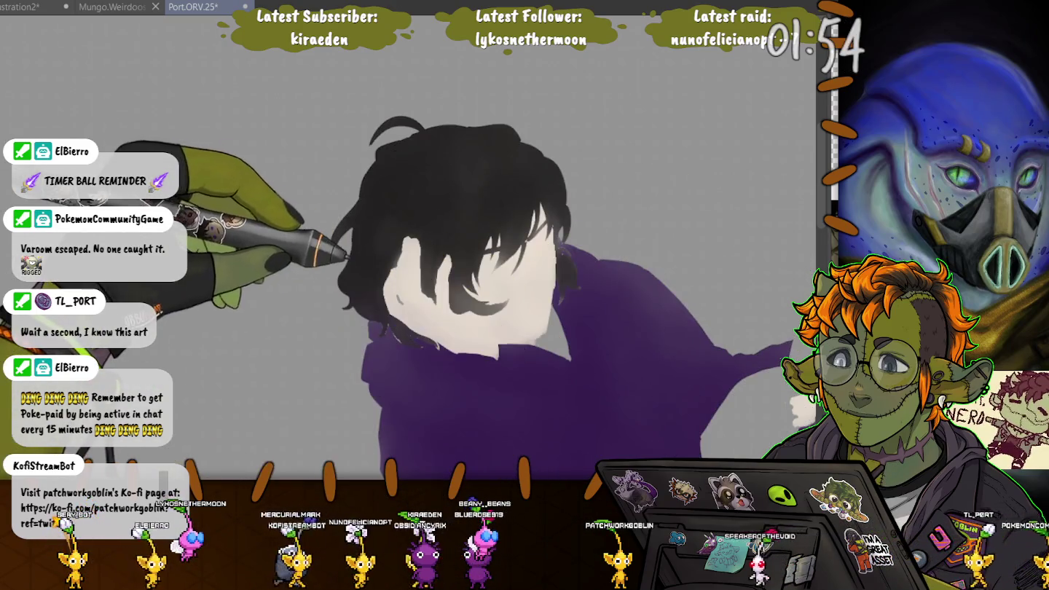
- Hide the line art, zoom in and recentre on the face, and show the line art again
key(ctrl+z)
scroll(387, 313, up, 2)
scroll(386, 313, up, 2)
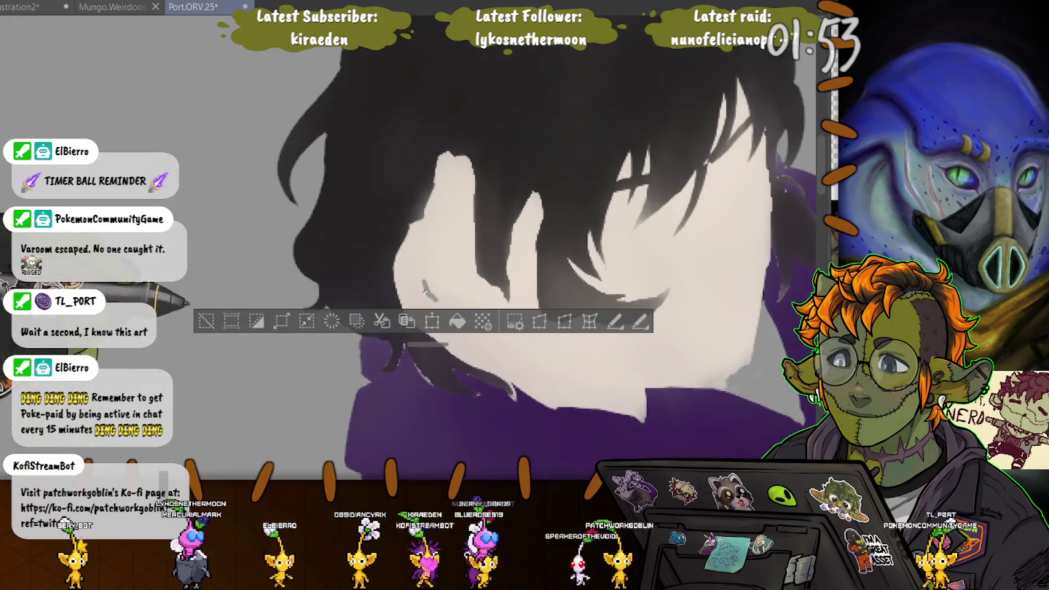
scroll(386, 314, up, 2)
drag(421, 282, 438, 299)
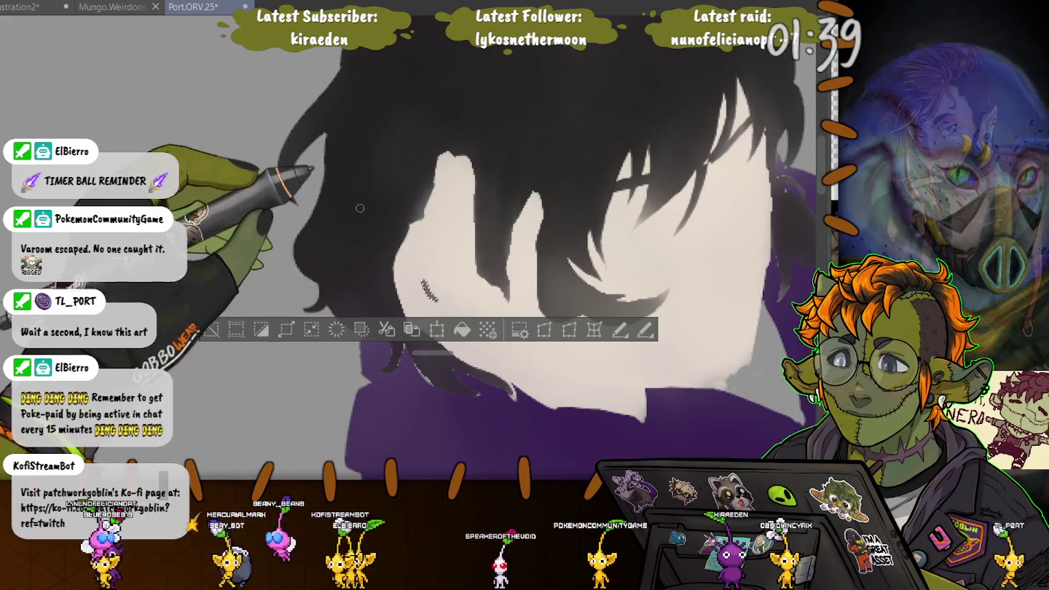
key(ctrl+d)
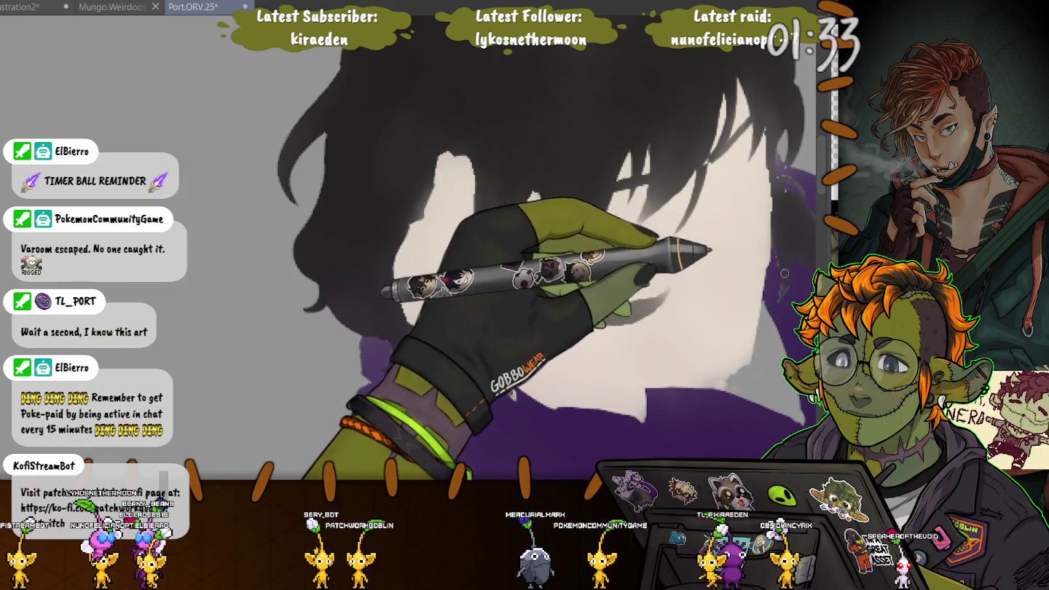
drag(785, 277, 654, 291)
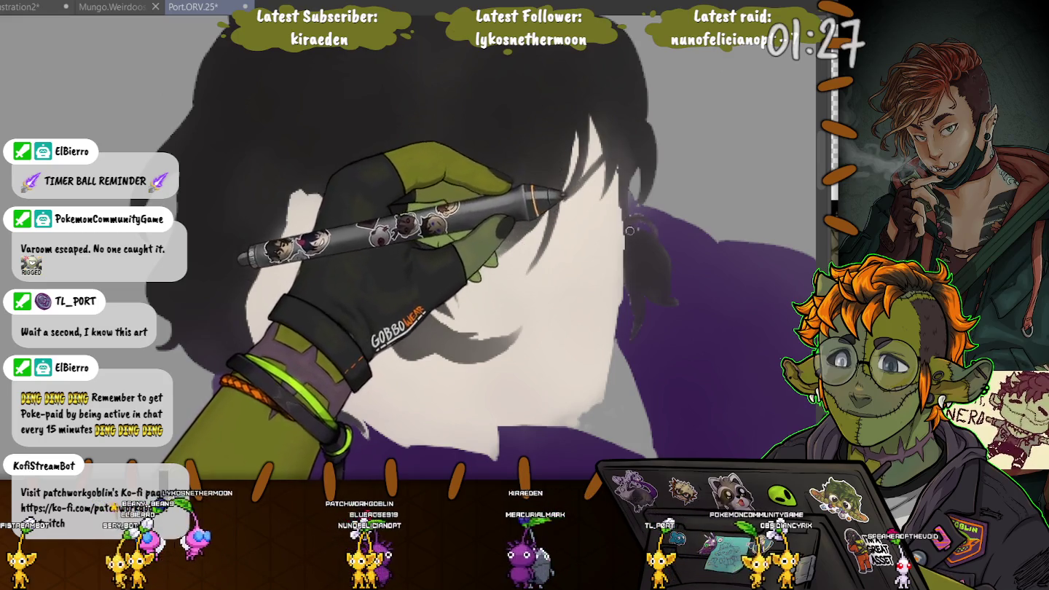
key(ctrl+z)
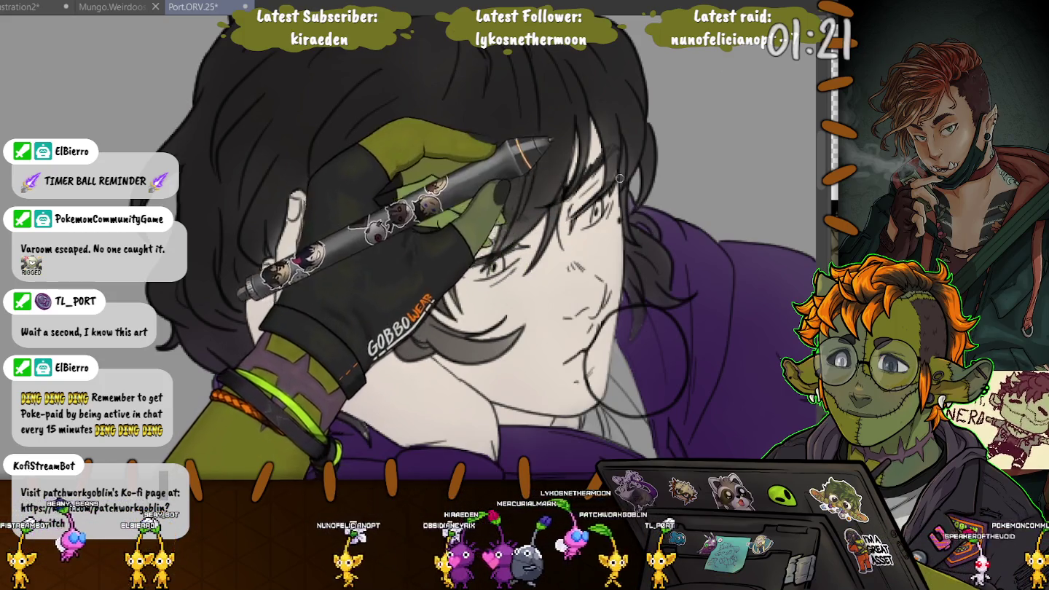
- Enlarge the brush, refine the face and hair shading, and add a yellowish mouth bubble
drag(352, 318, 318, 274)
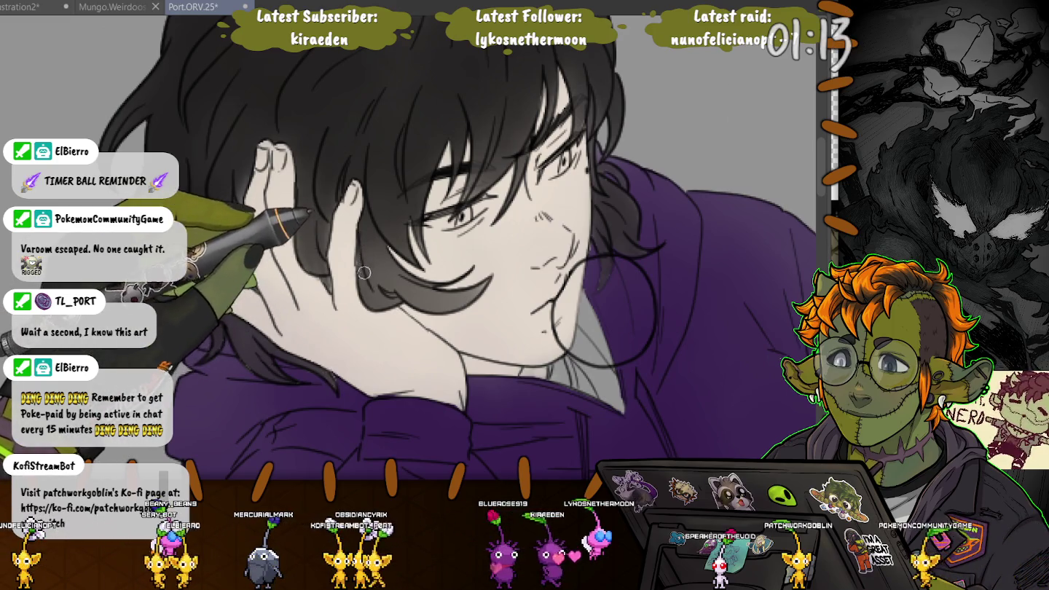
key(bracketright)
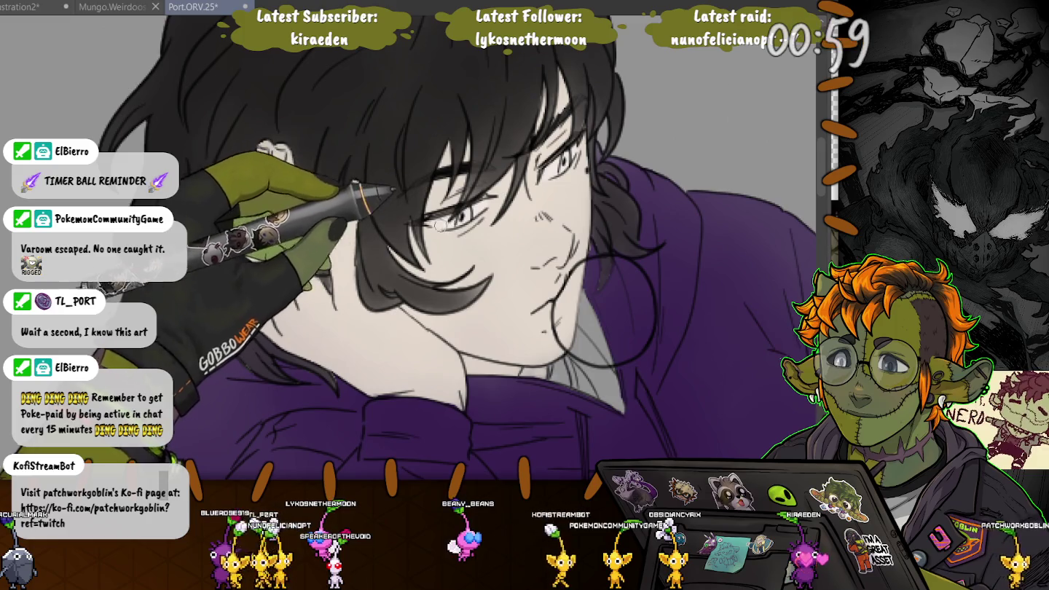
key(ctrl+z)
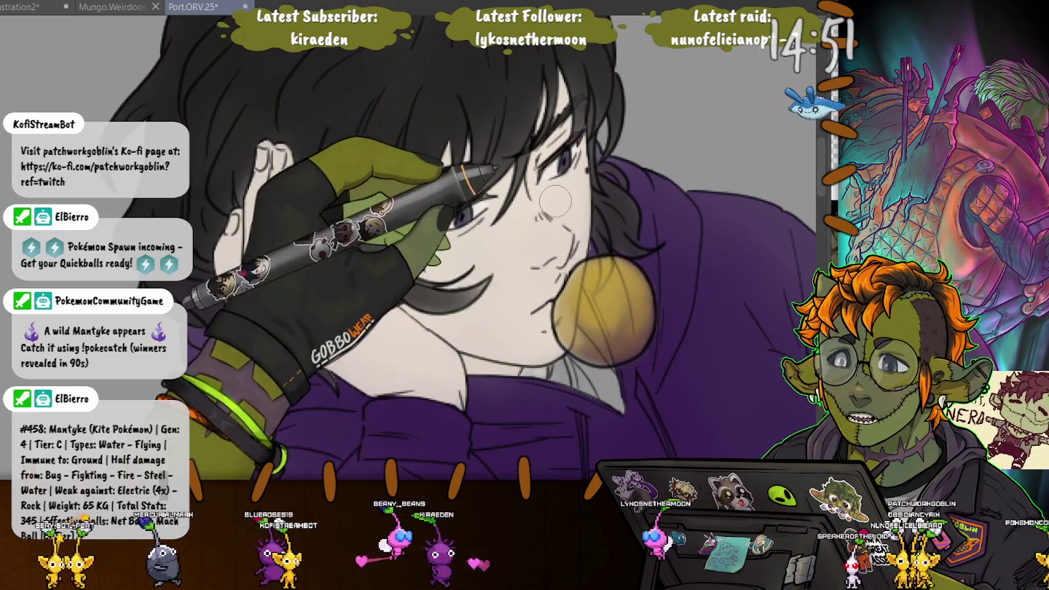
key(ctrl+minus)
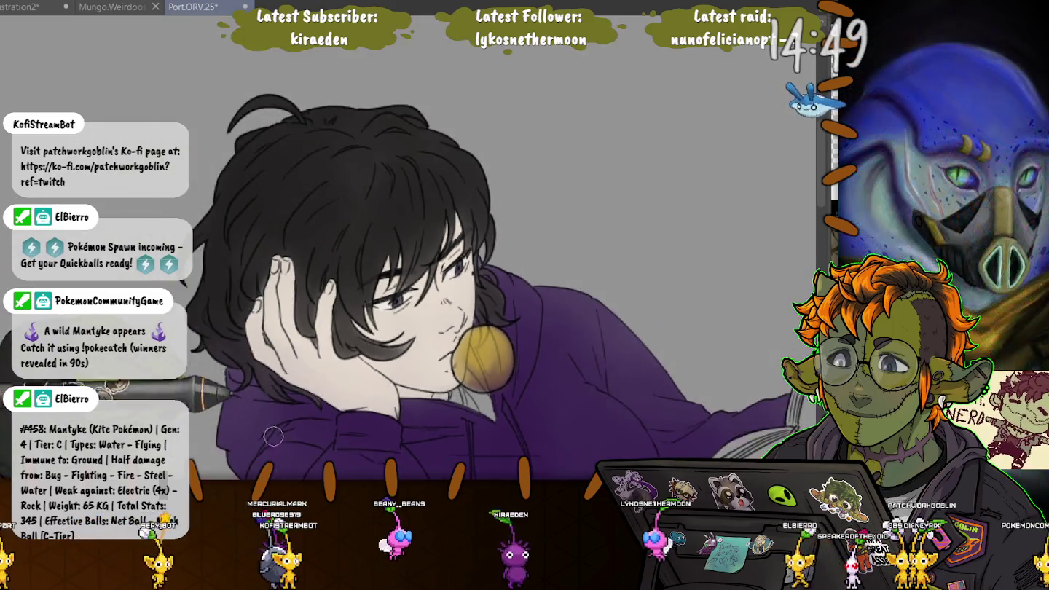
key(ctrl+minus)
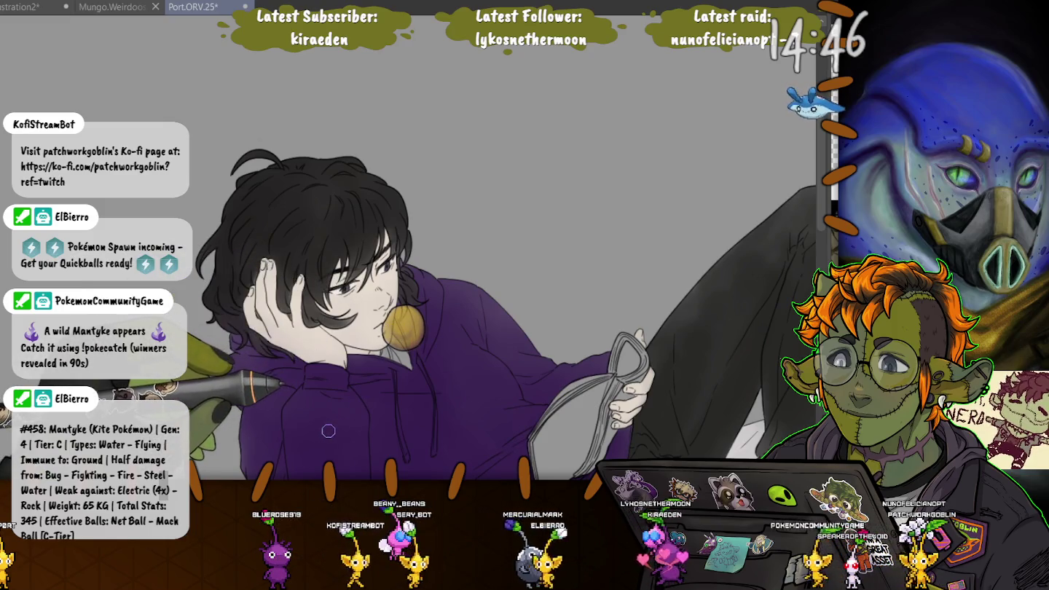
- Zoom out and back in, then lasso the triangular shadow area under the chin
key(ctrl+minus)
key(ctrl+plus)
key(ctrl+plus)
key(ctrl+plus)
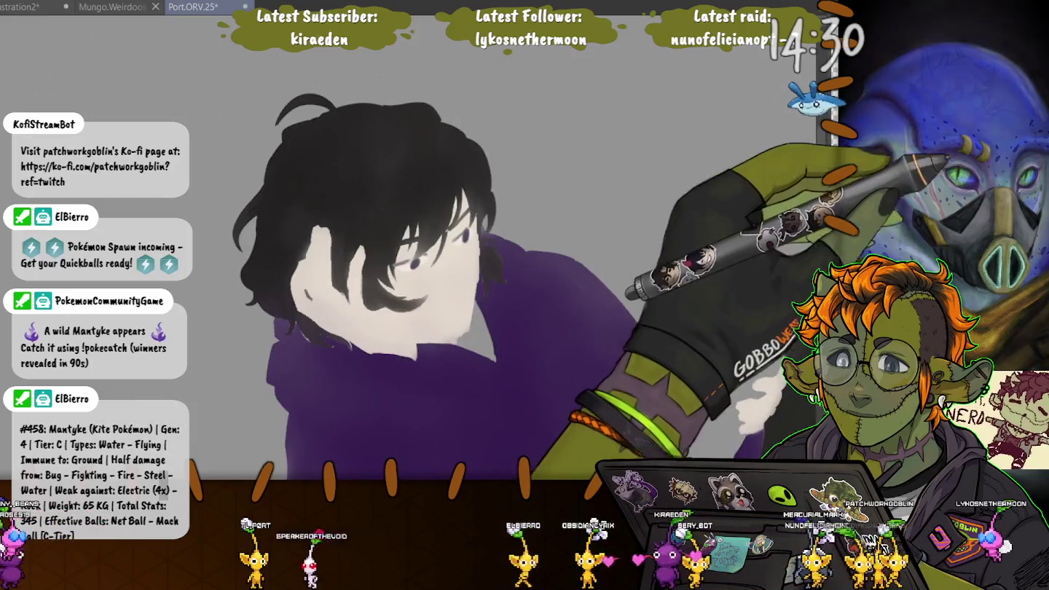
drag(477, 307, 496, 359)
scroll(475, 337, up, 3)
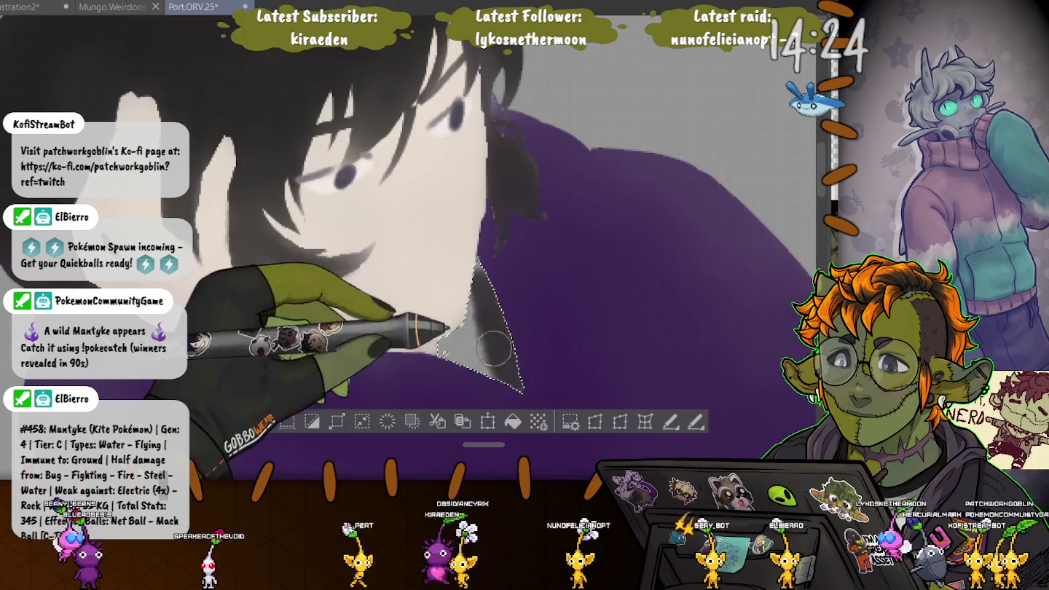
- Brush the chin triangle solid black, deselect it, and restore the line art
drag(515, 384, 485, 372)
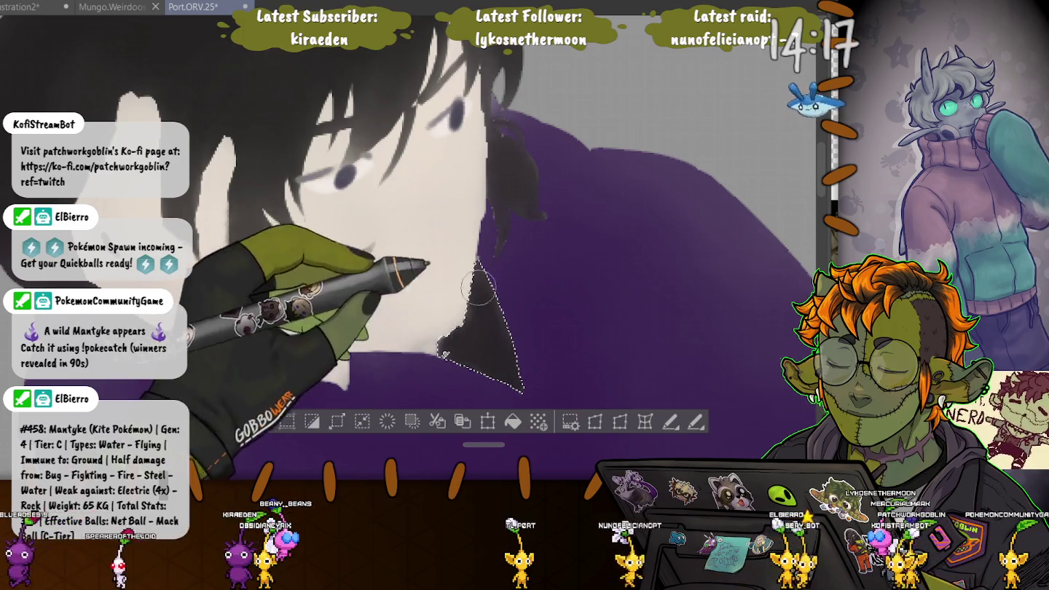
drag(482, 310, 467, 342)
key(ctrl+d)
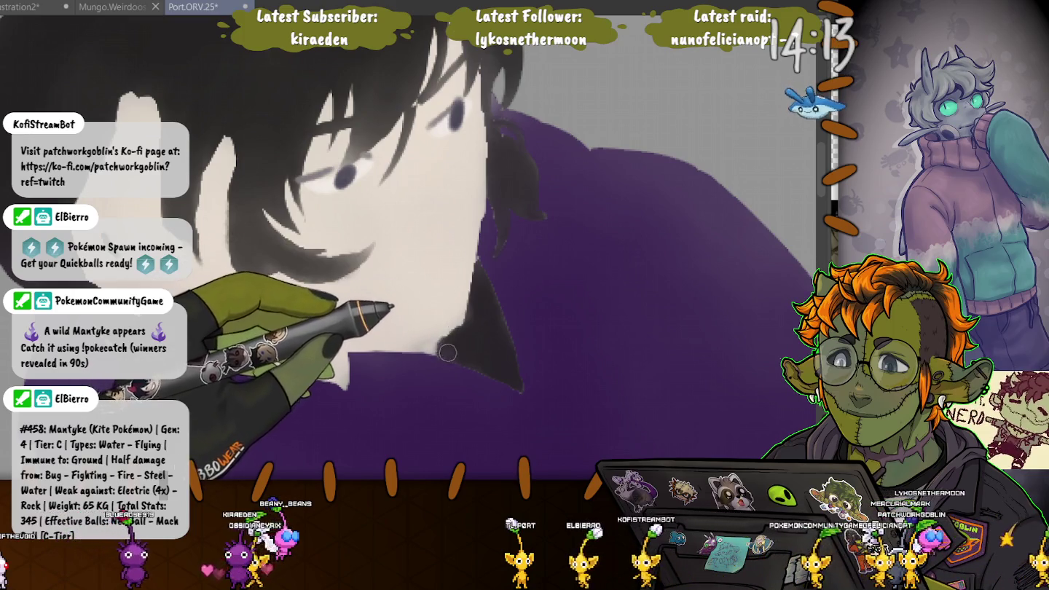
key(ctrl+z)
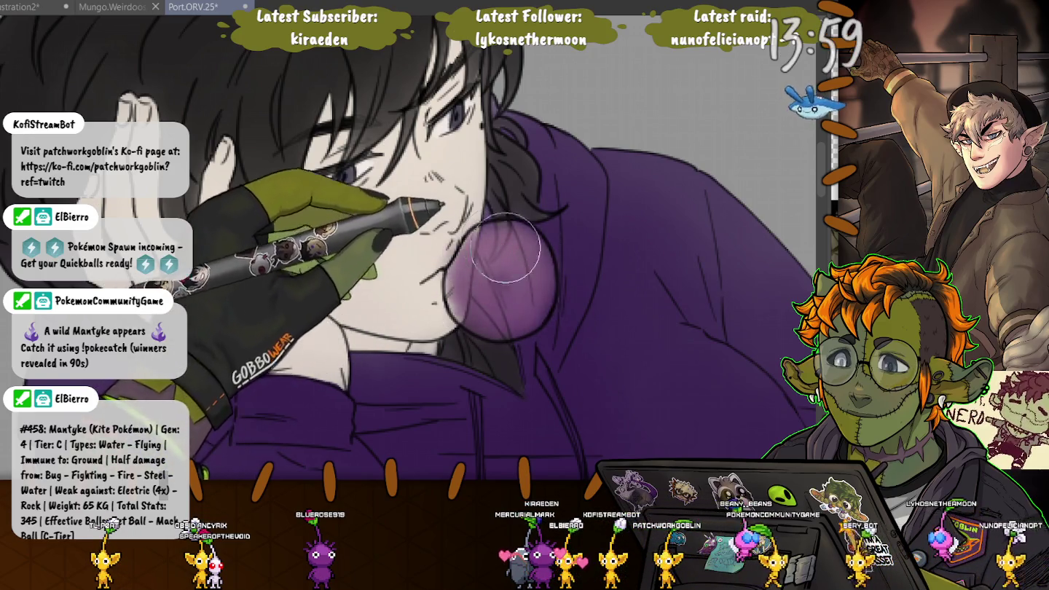
- Shade the mouth bubble pink-purple with a smaller brush, adding a soft highlight and roundness
key(bracketleft)
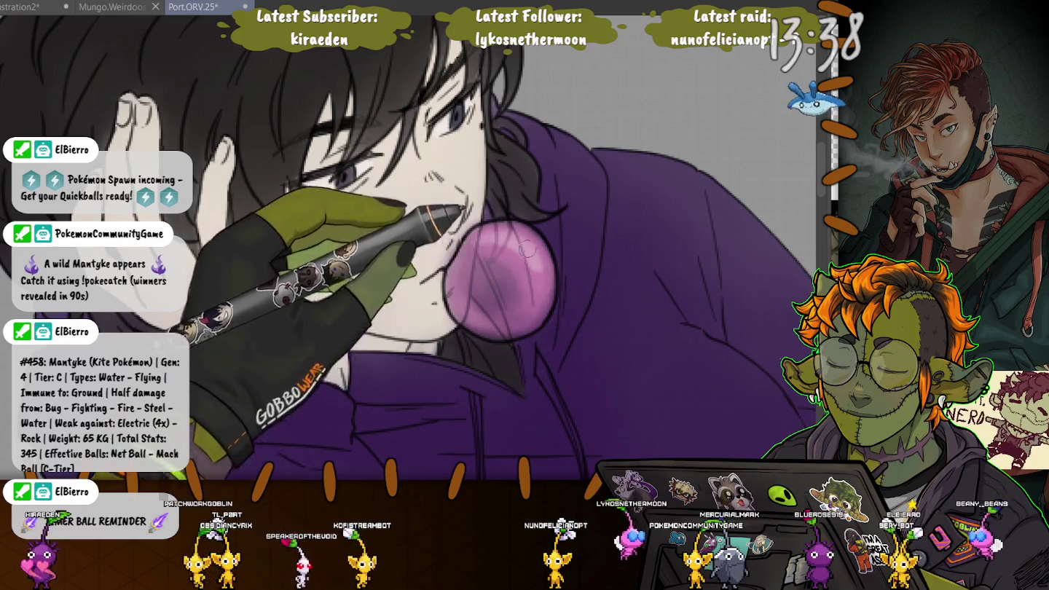
key(ctrl+0)
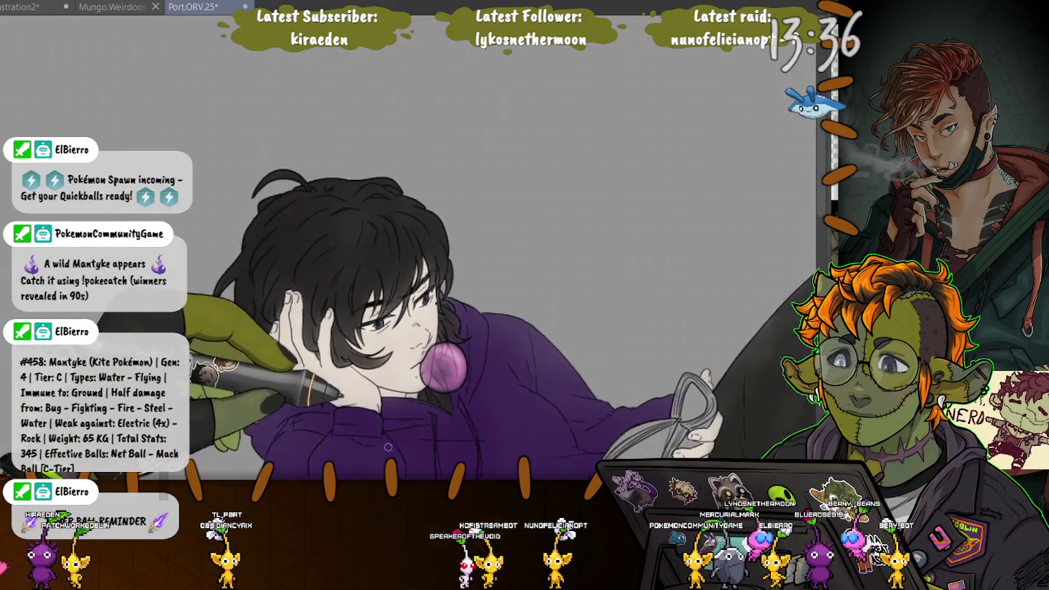
scroll(391, 448, down, 5)
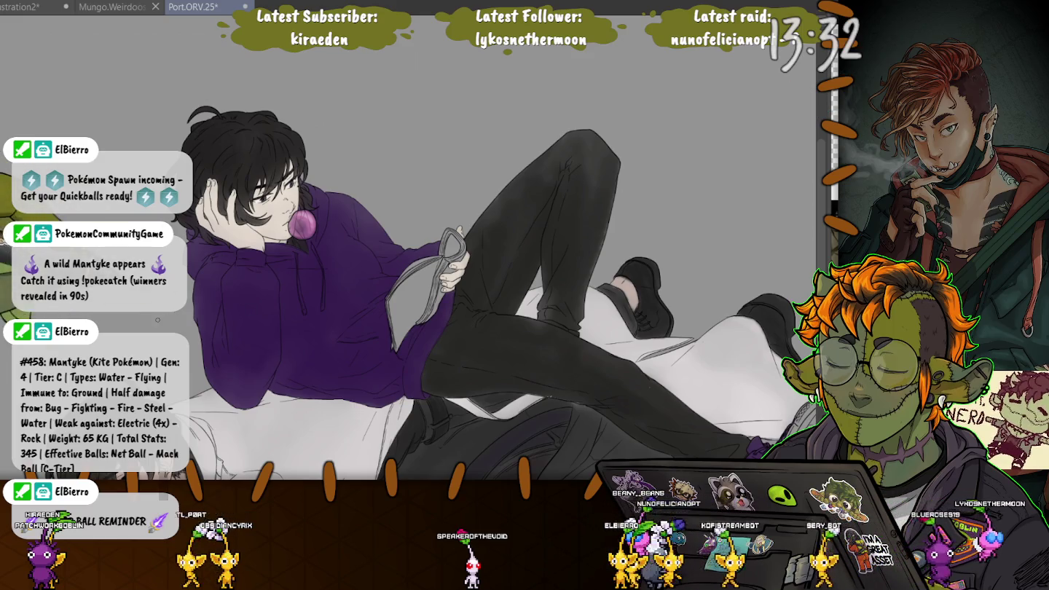
drag(510, 291, 394, 233)
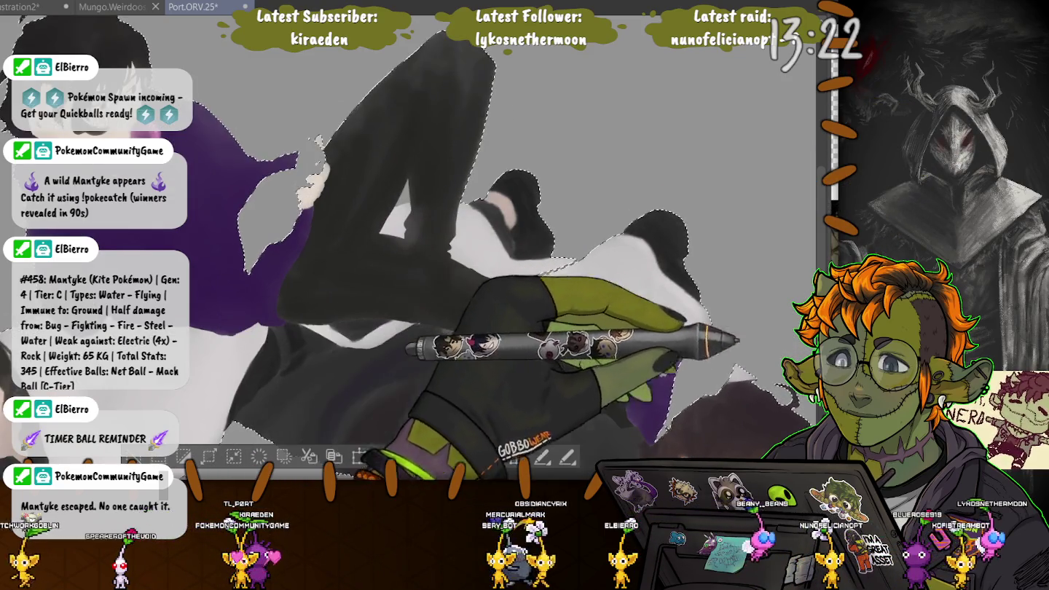
- Zoom in on the raised shoe to work on the lower figures' white areas and sole
scroll(408, 248, up, 3)
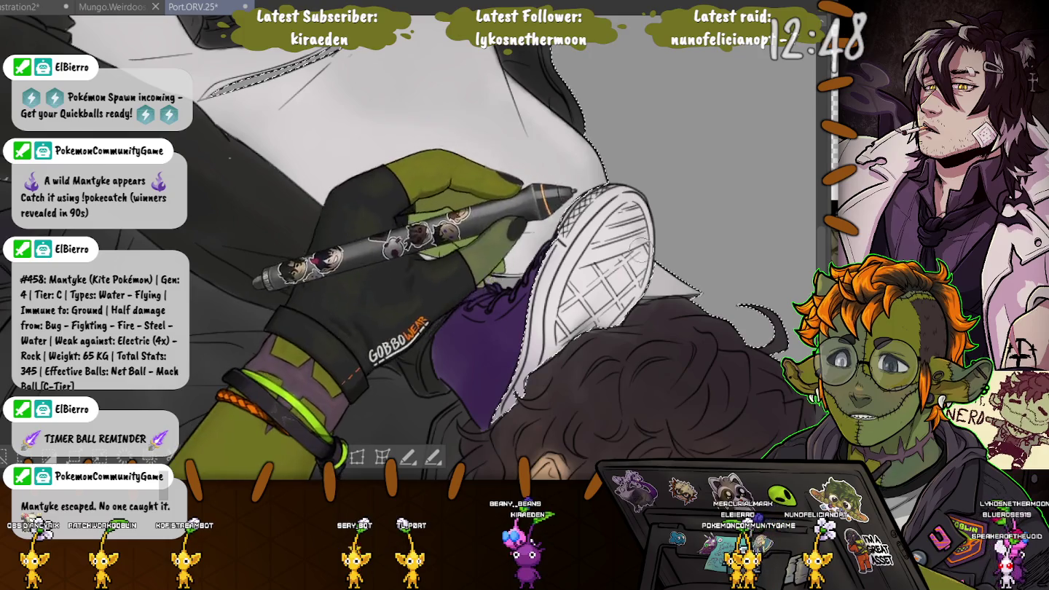
- Shade the upper and lower parts of the white shoe sole with beige strokes
drag(583, 248, 634, 313)
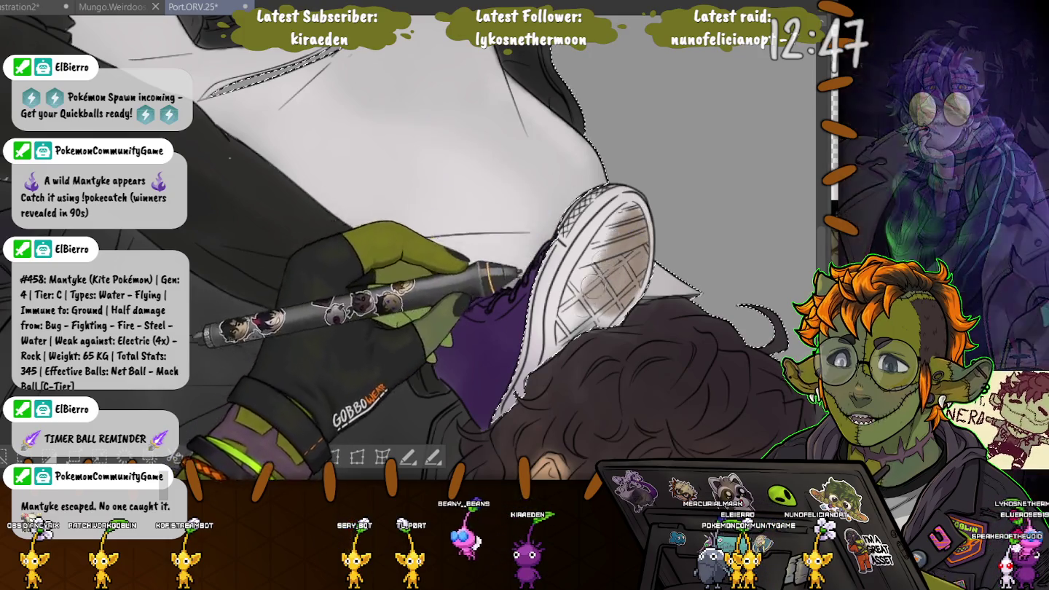
drag(620, 215, 576, 306)
drag(595, 250, 609, 254)
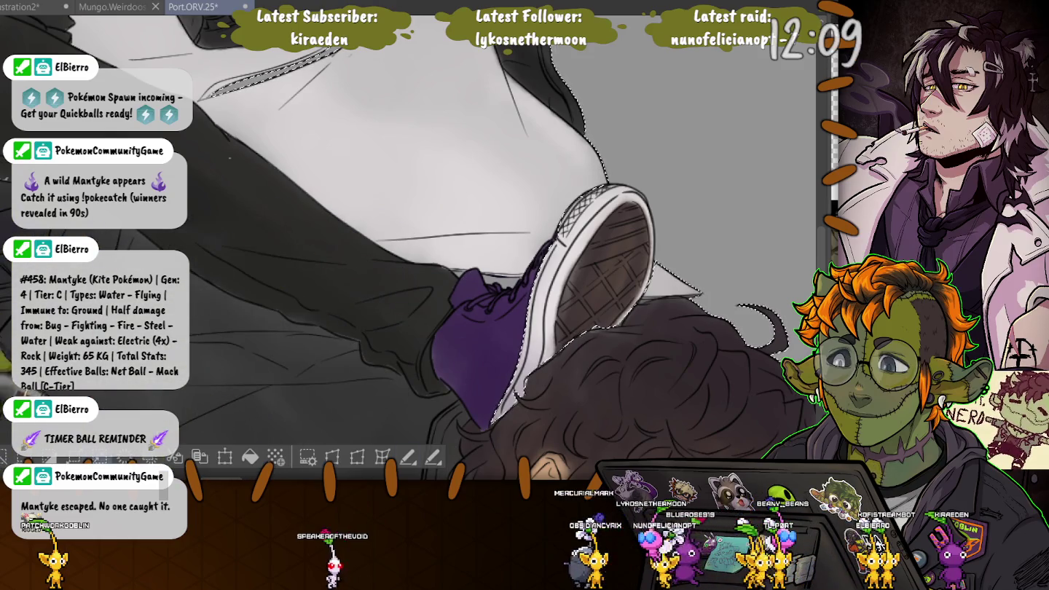
scroll(393, 248, down, 2)
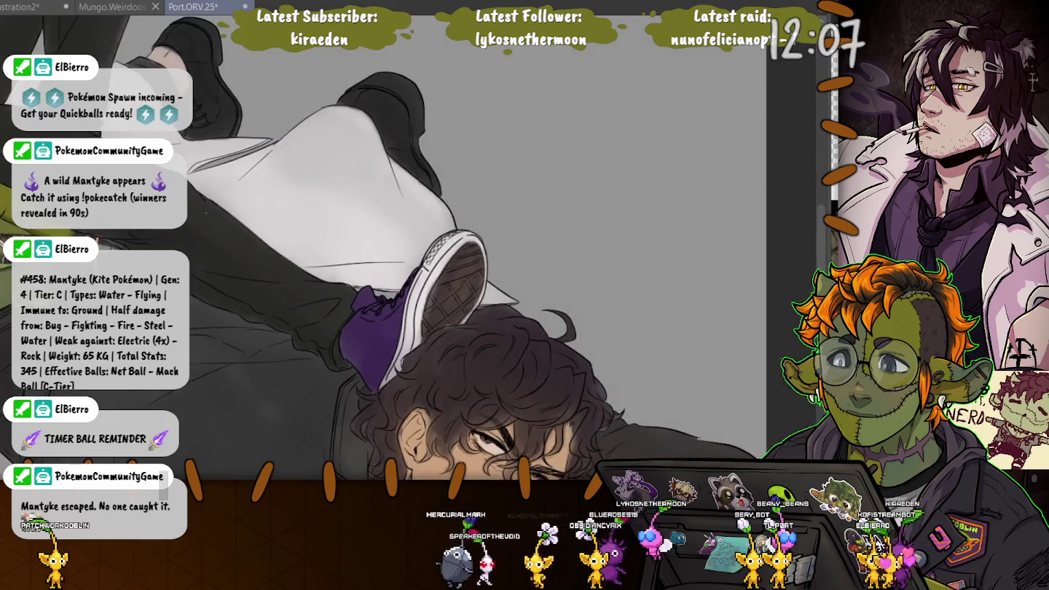
- Zoom out and back in to frame the open notebook and the hand holding it
scroll(393, 247, down, 2)
scroll(393, 248, down, 2)
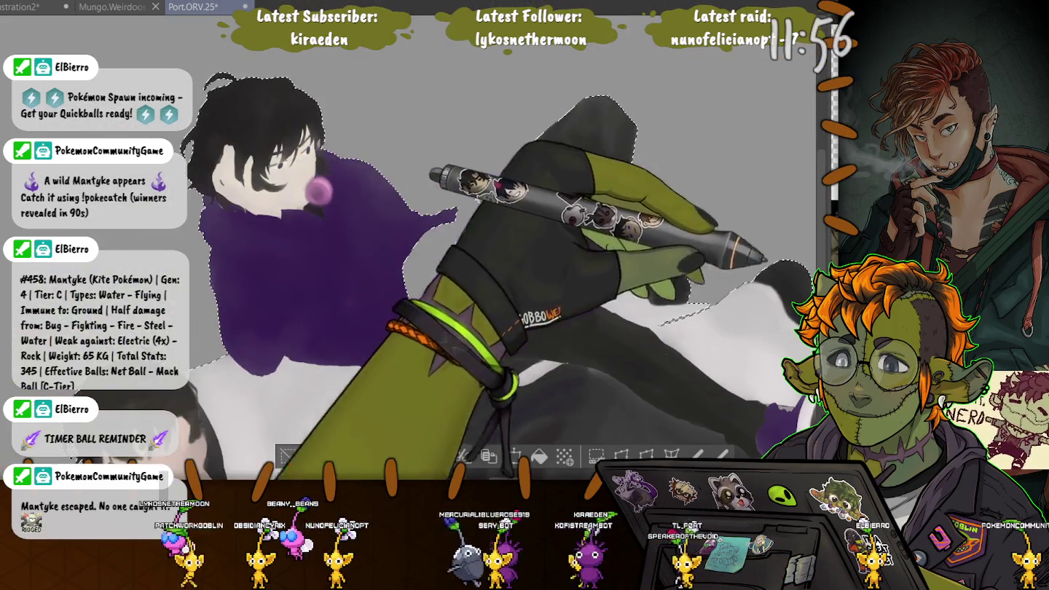
scroll(496, 247, up, 3)
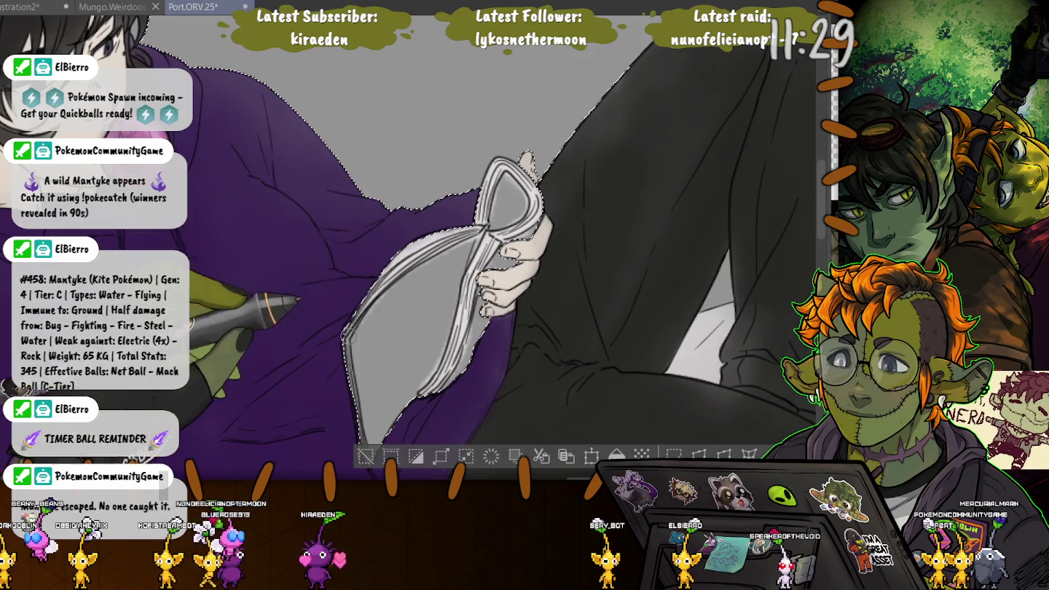
- Draw a double edge line on the paper's left side and toggle line art to check colours
scroll(351, 290, down, 2)
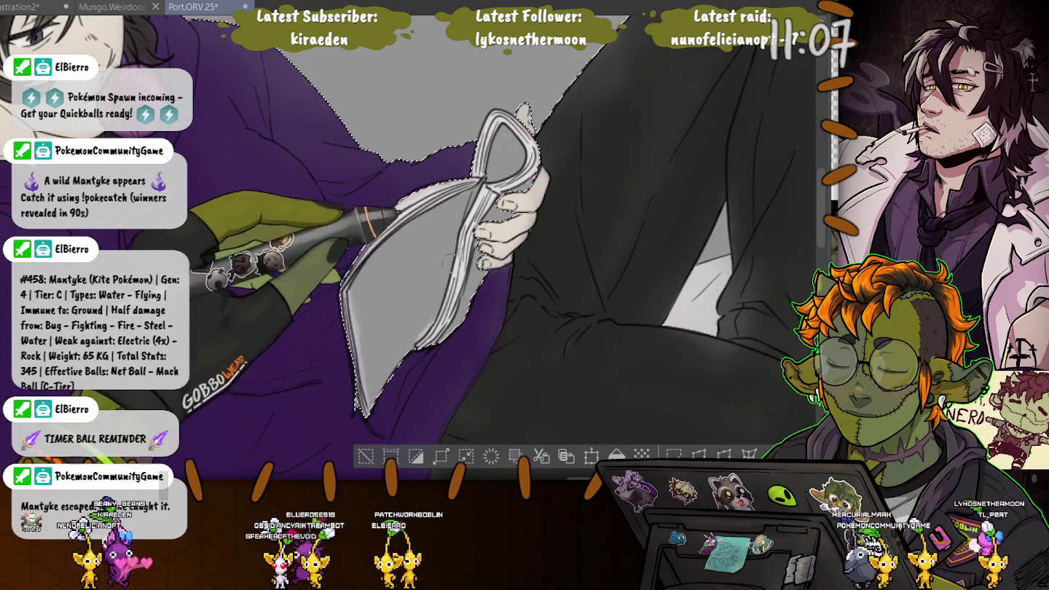
drag(344, 290, 368, 403)
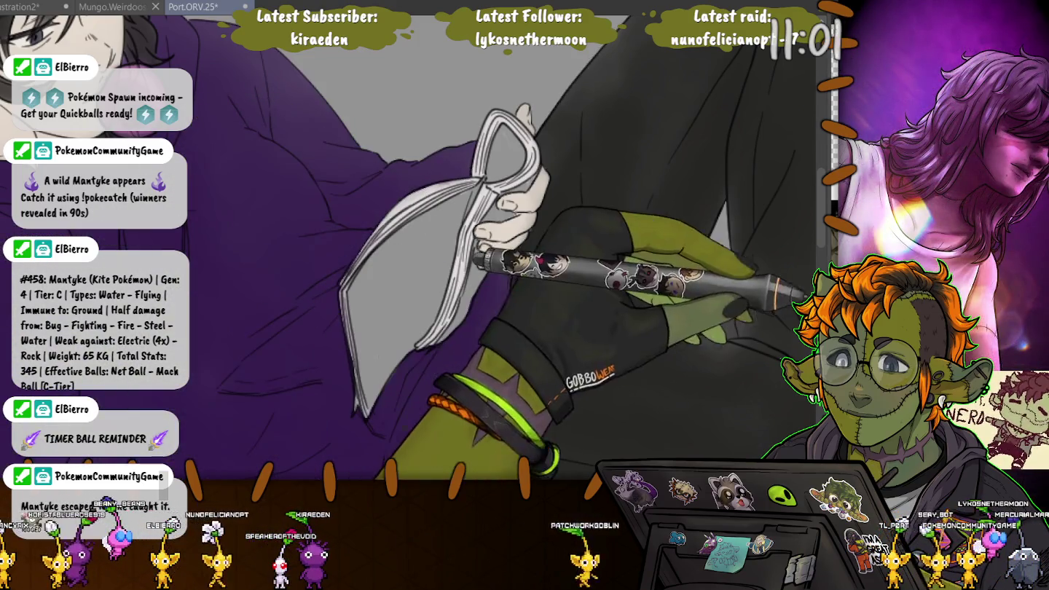
key(ctrl+d)
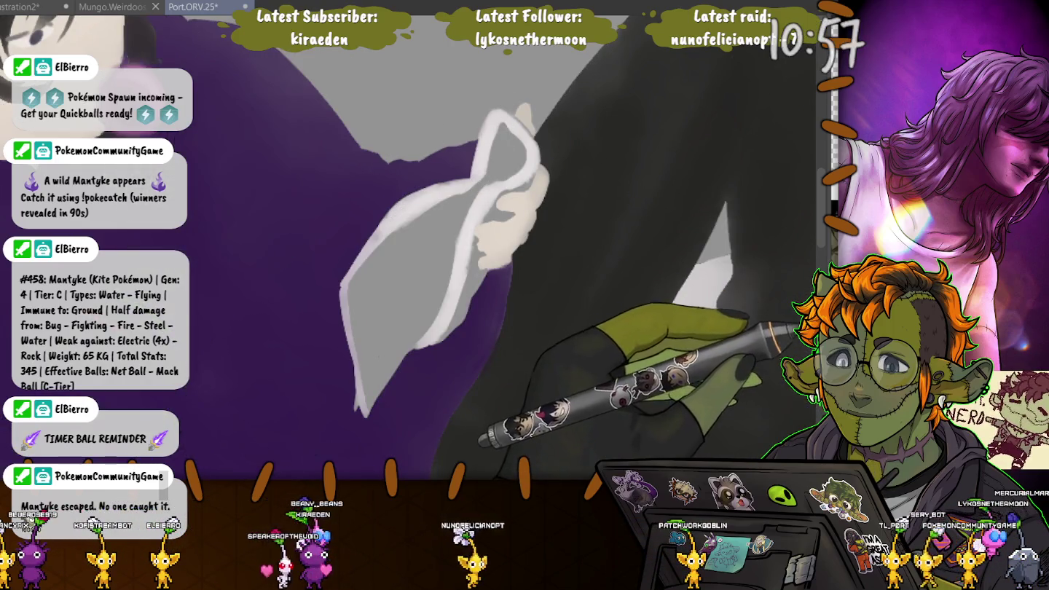
key(ctrl+z)
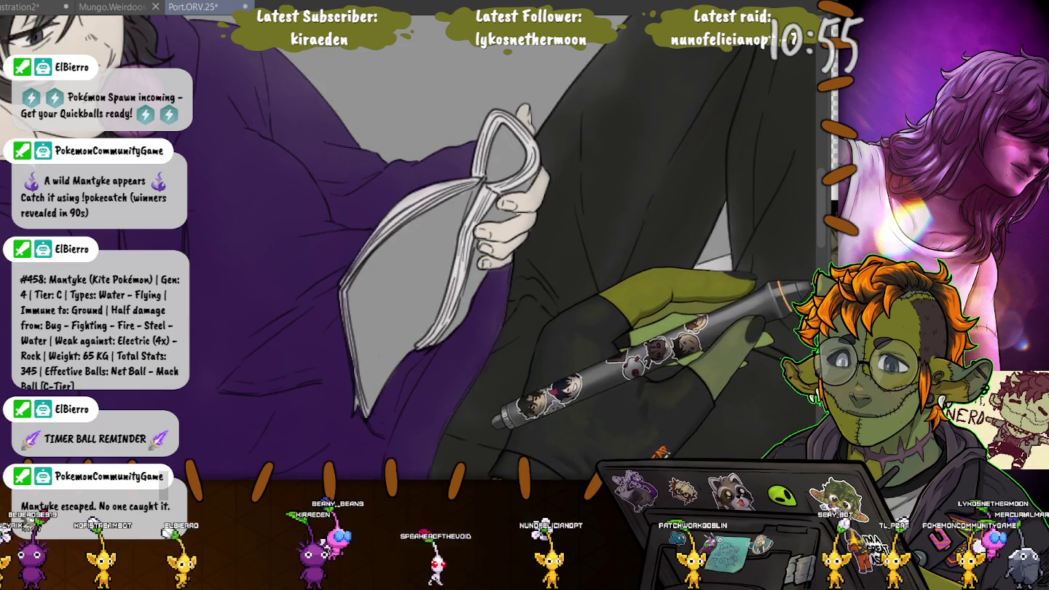
key(ctrl+y)
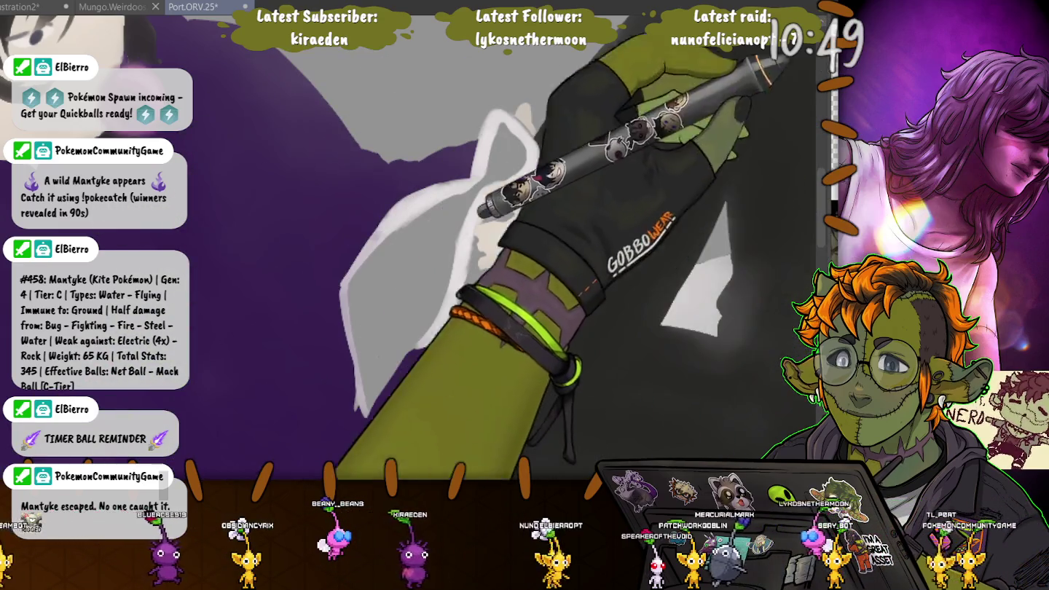
- Lasso-select the book's grey page area and darken its top
drag(510, 197, 536, 179)
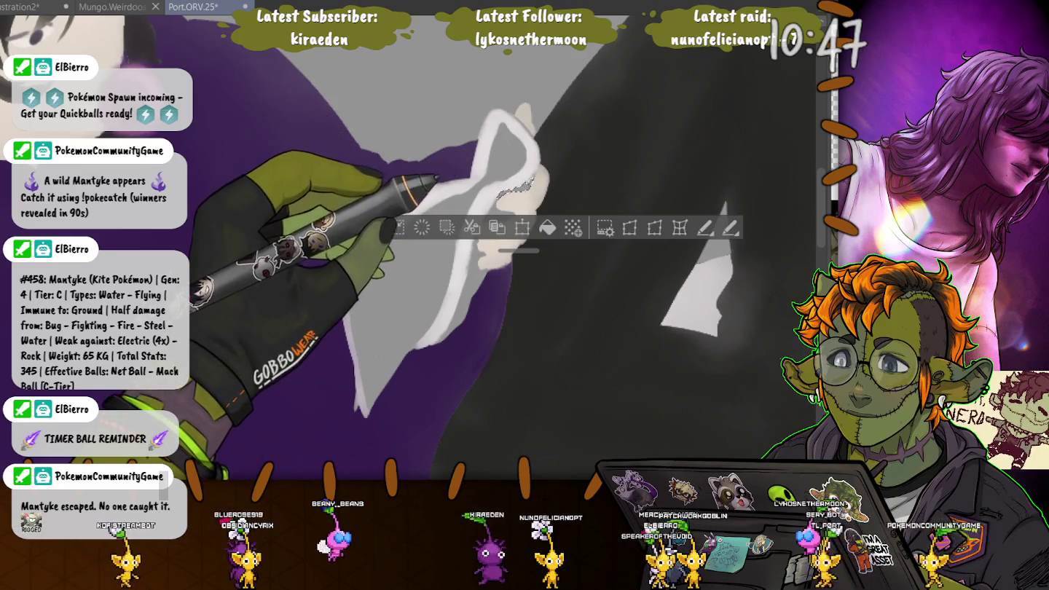
drag(510, 128, 503, 126)
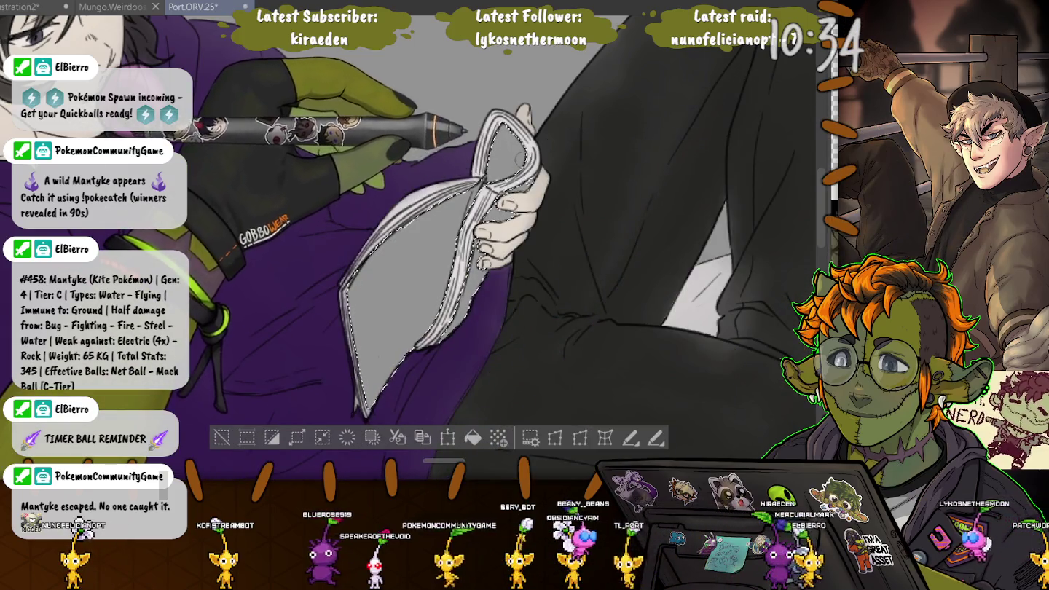
drag(514, 160, 504, 154)
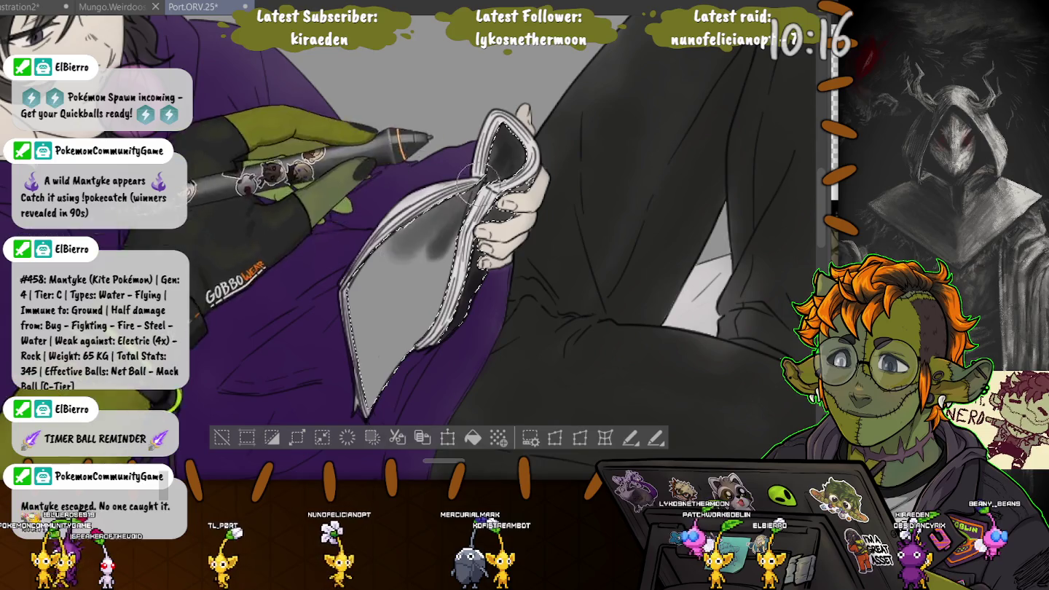
- Darken the book's inner page to near-black with the airbrush, then clear the selection
mouse_move(449, 219)
mouse_down()
mouse_move(368, 306)
mouse_move(402, 258)
mouse_move(379, 372)
mouse_up()
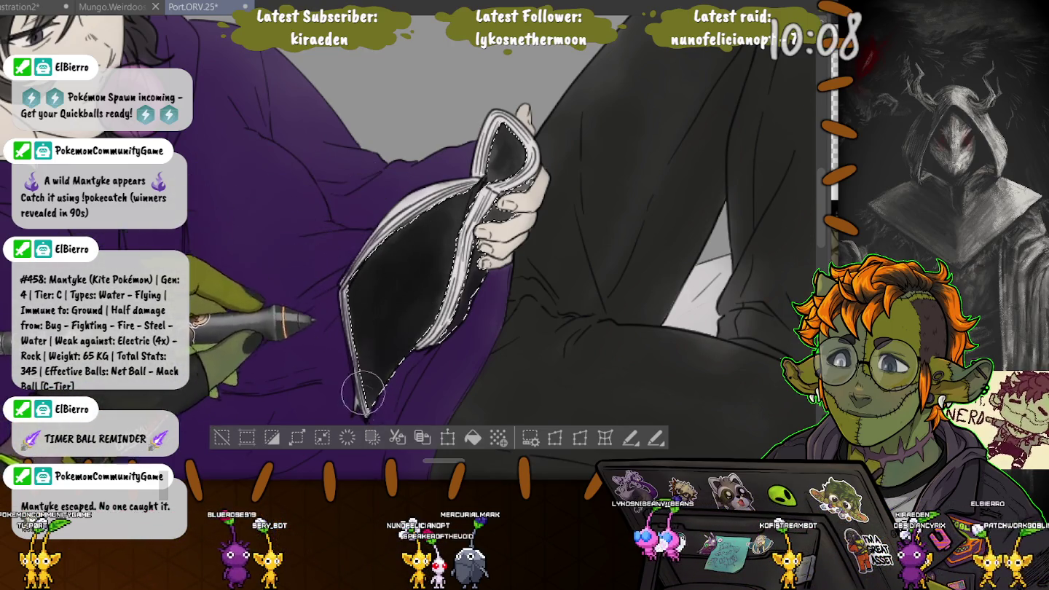
drag(443, 224, 508, 175)
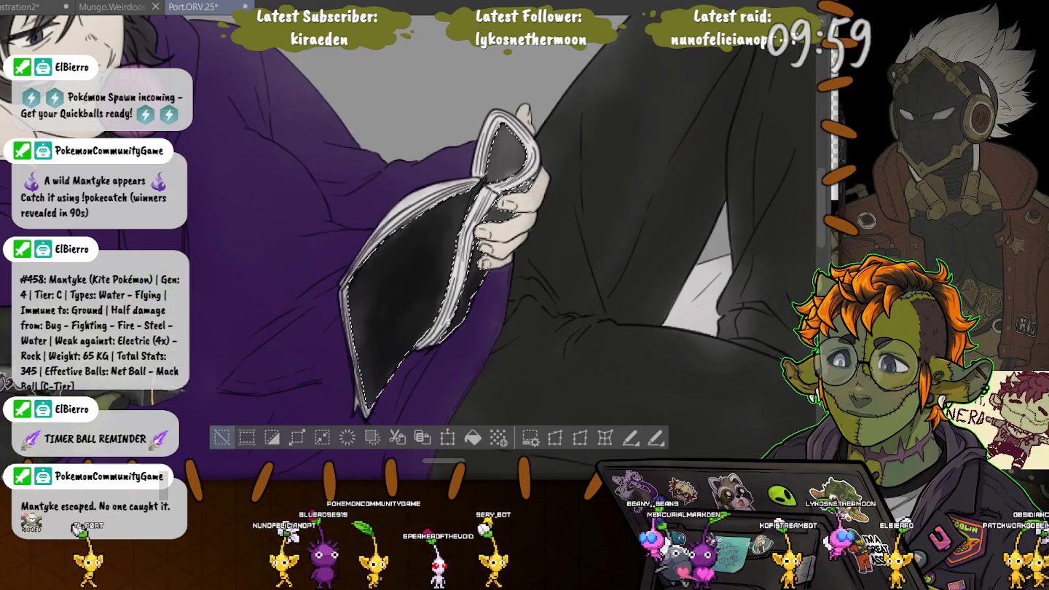
key(ctrl+d)
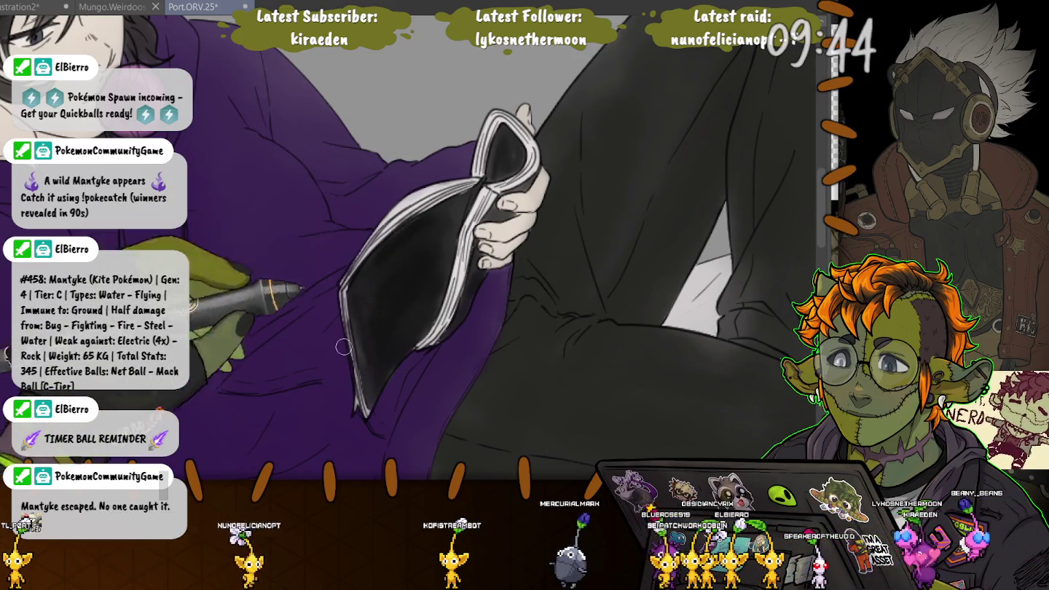
scroll(348, 333, down, 5)
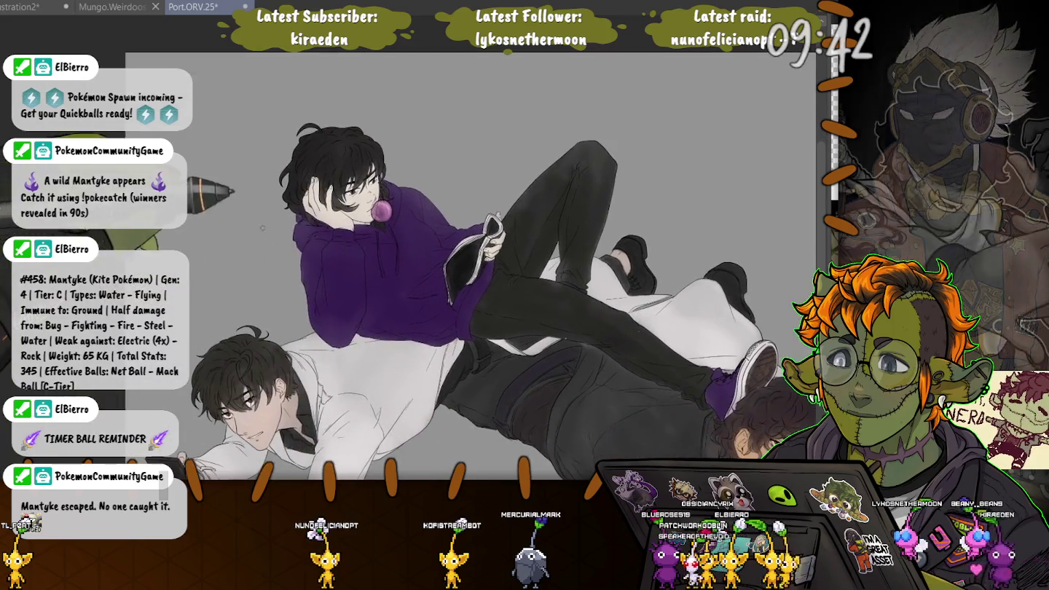
scroll(466, 270, down, 3)
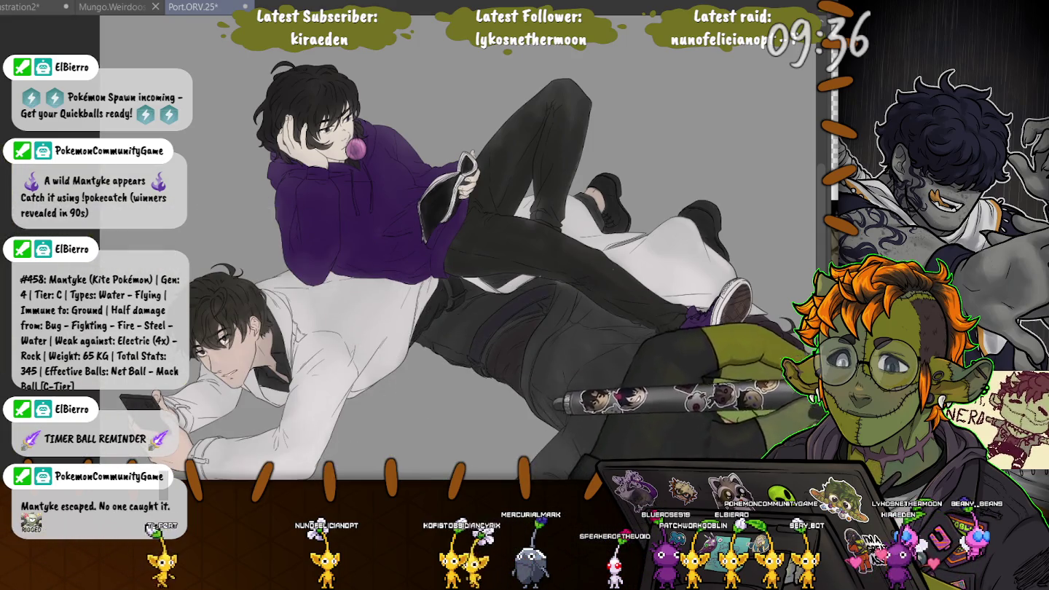
scroll(384, 173, up, 2)
scroll(384, 173, up, 2)
scroll(384, 174, up, 1)
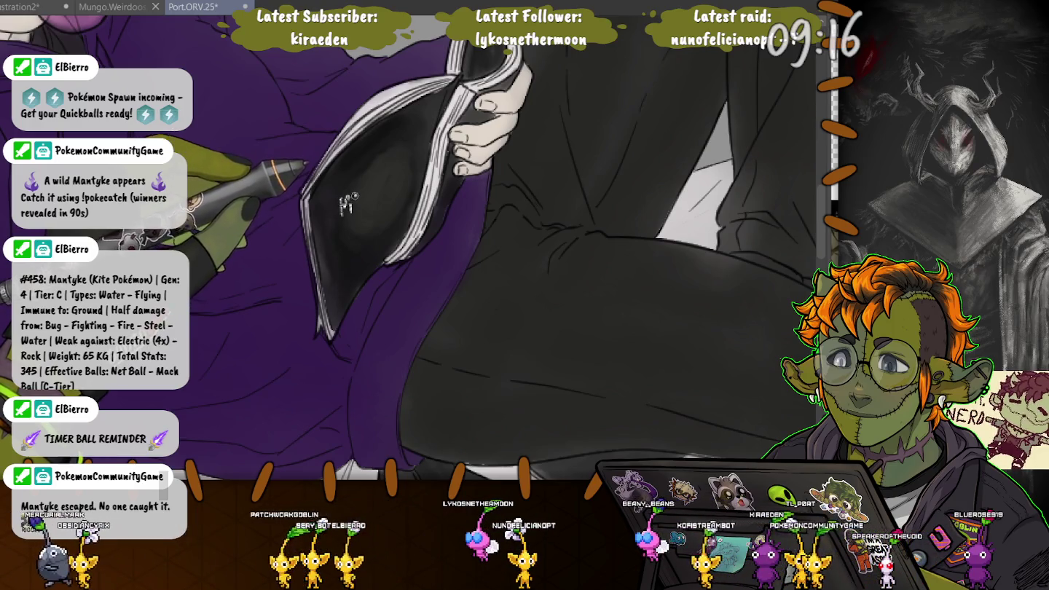
- Scribble lines of white fake handwriting across the book's near-black page
drag(375, 175, 392, 170)
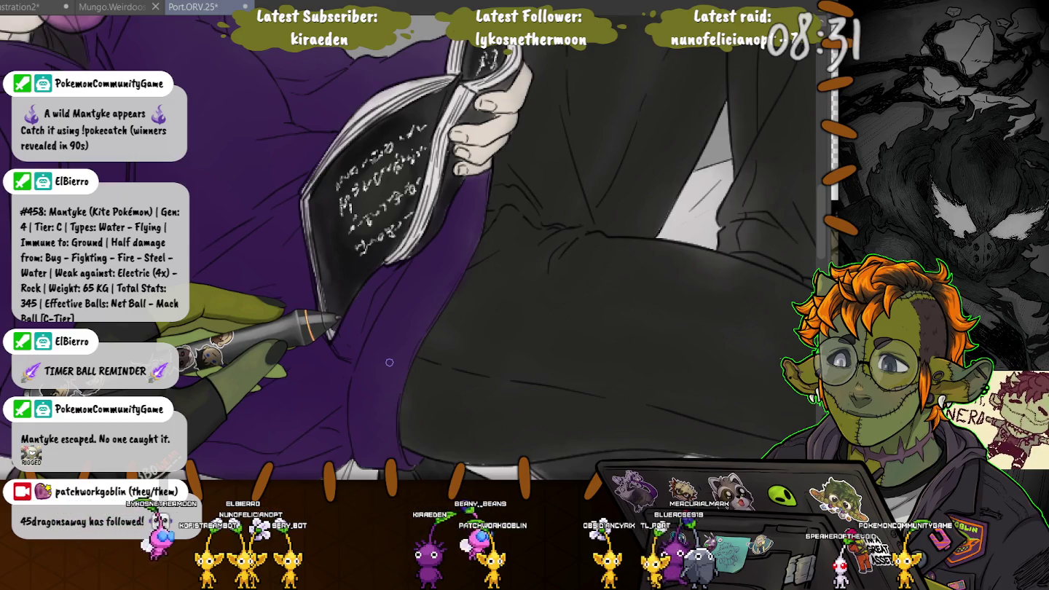
scroll(389, 362, down, 3)
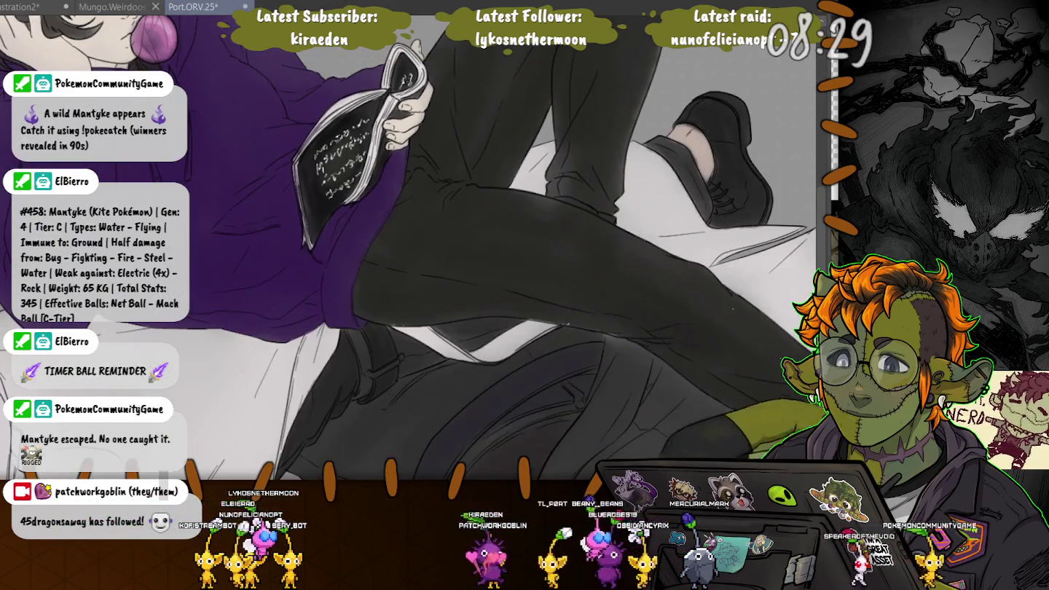
- Write the PWG signature beside the curly-haired figure's gloved hand, then view the full canvas
scroll(481, 279, up, 5)
scroll(481, 279, down, 1)
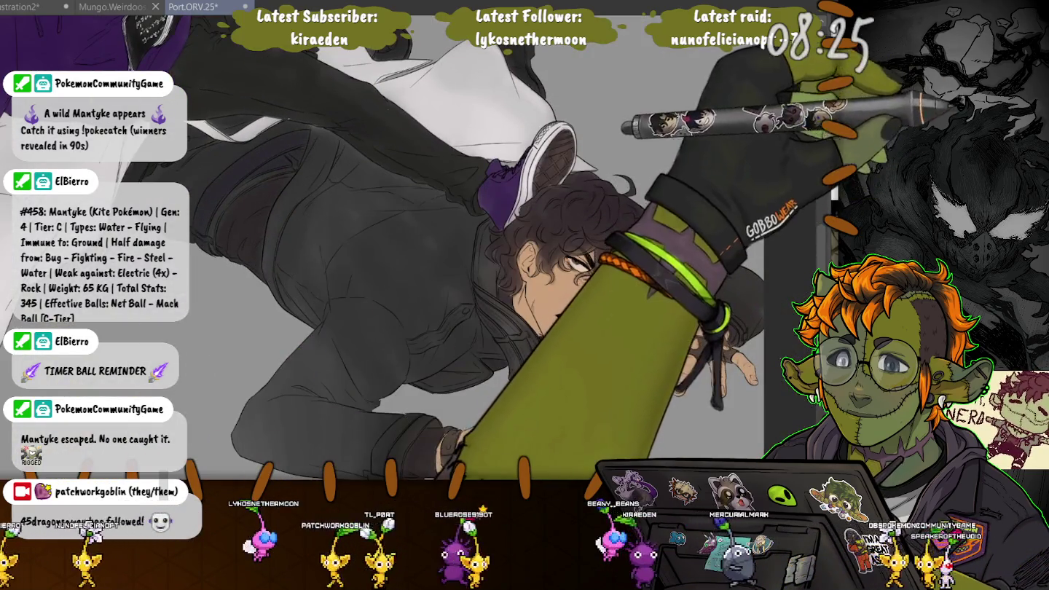
scroll(503, 277, up, 2)
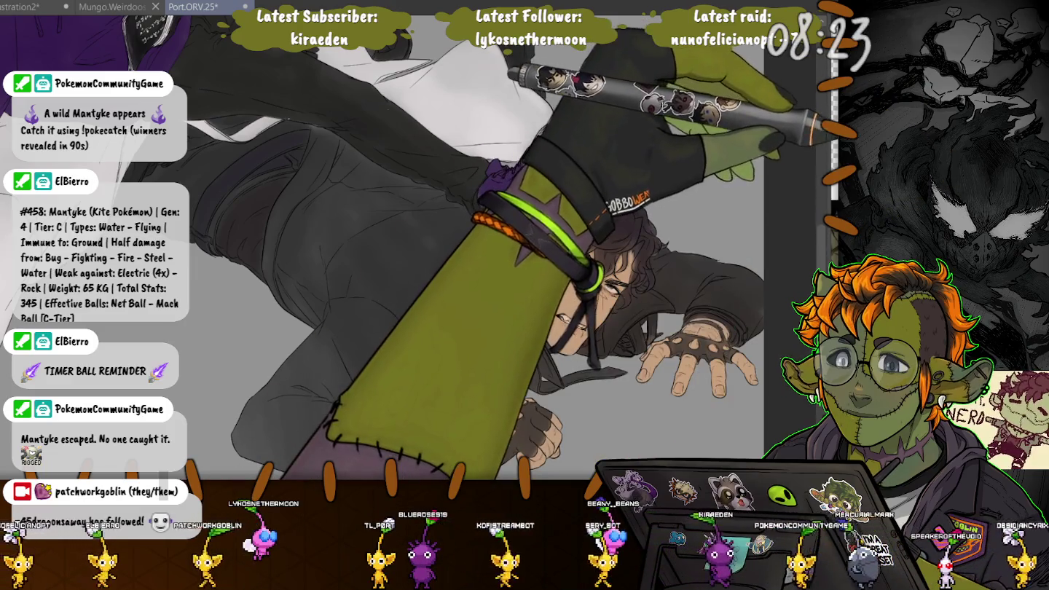
scroll(524, 291, up, 1)
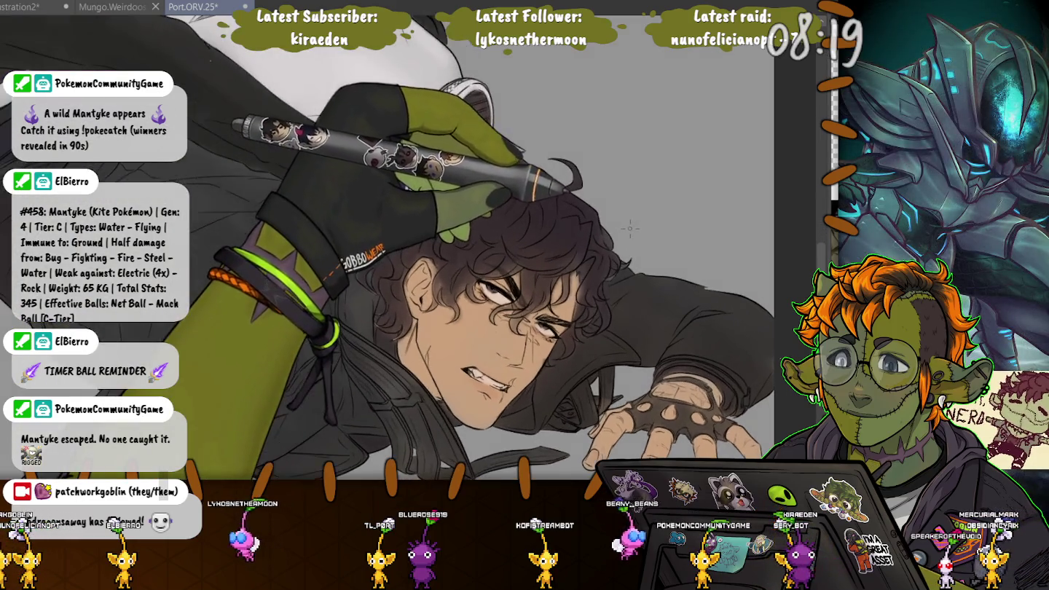
scroll(637, 256, up, 3)
scroll(637, 256, up, 2)
scroll(637, 256, up, 1)
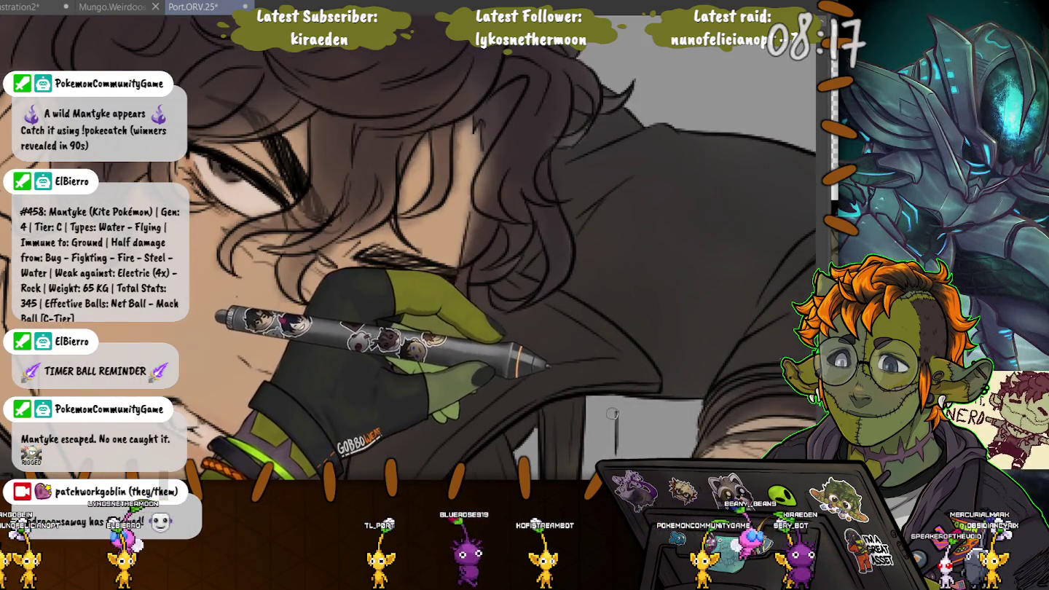
mouse_move(614, 414)
mouse_down()
mouse_move(636, 415)
mouse_move(651, 452)
mouse_move(656, 436)
mouse_up()
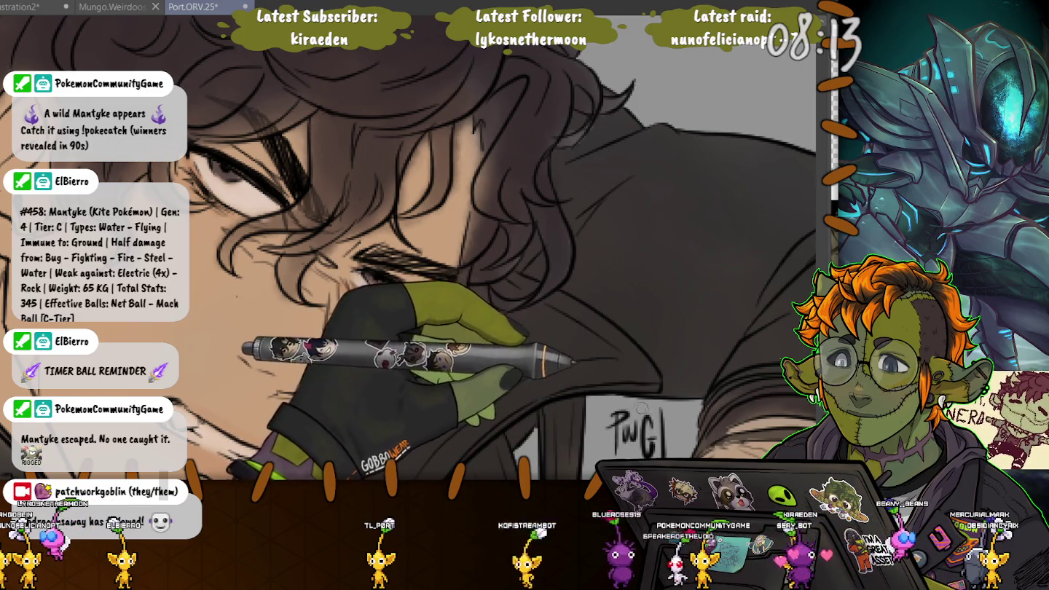
scroll(601, 413, down, 2)
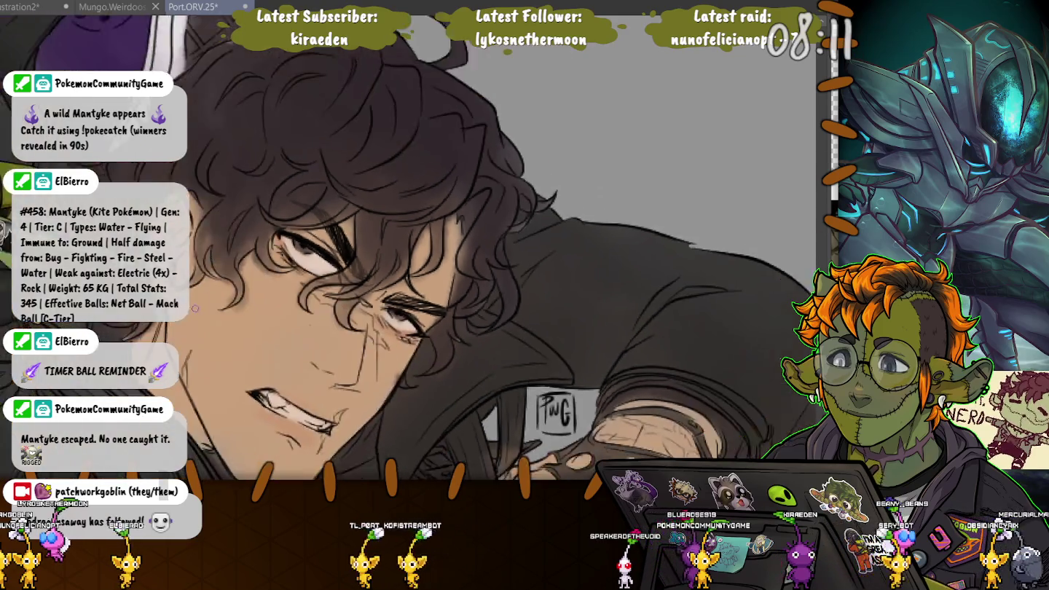
scroll(601, 413, down, 2)
scroll(602, 413, down, 3)
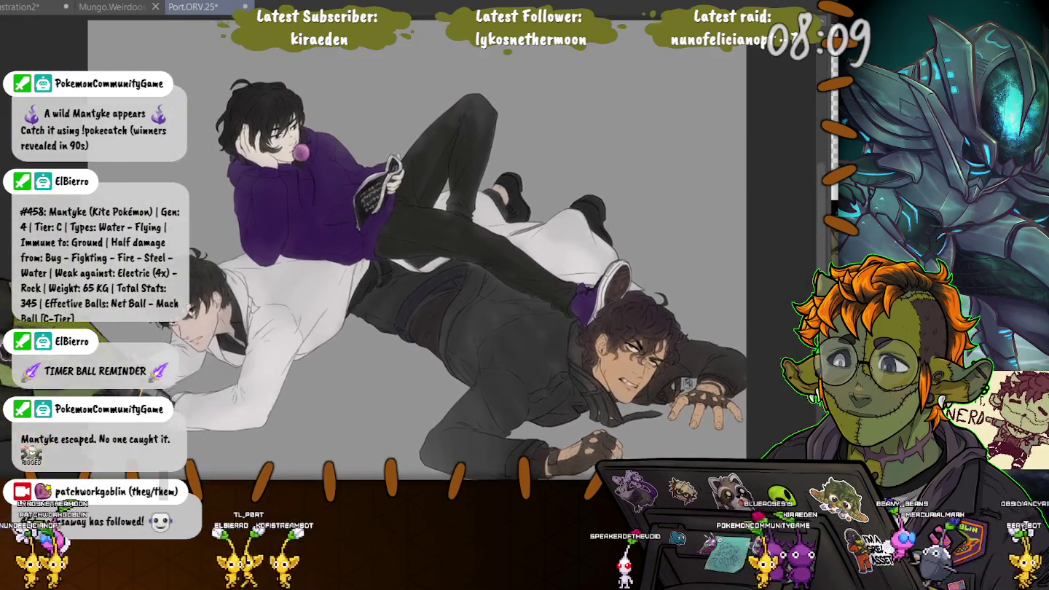
- Save Port.ORV.25 and fade the illustration's dark tones to lighter greys
scroll(441, 255, right, 1)
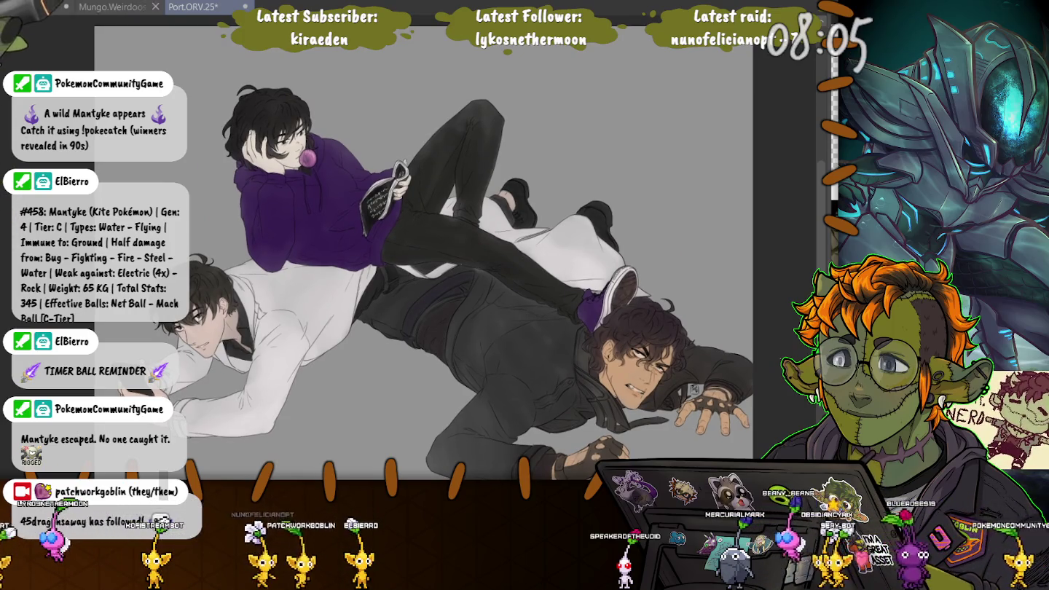
key(ctrl+s)
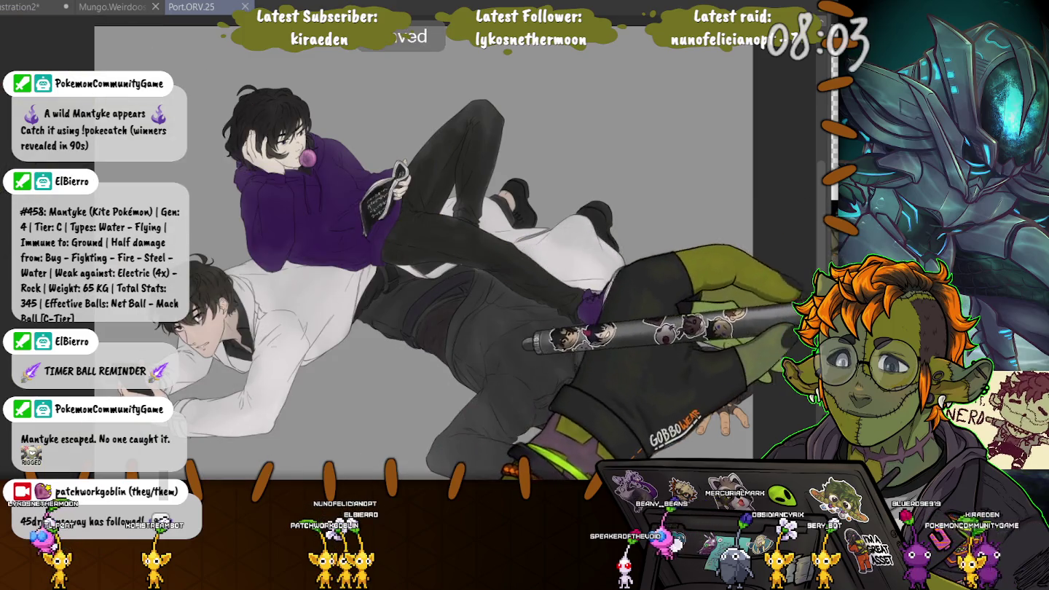
key(ctrl+z)
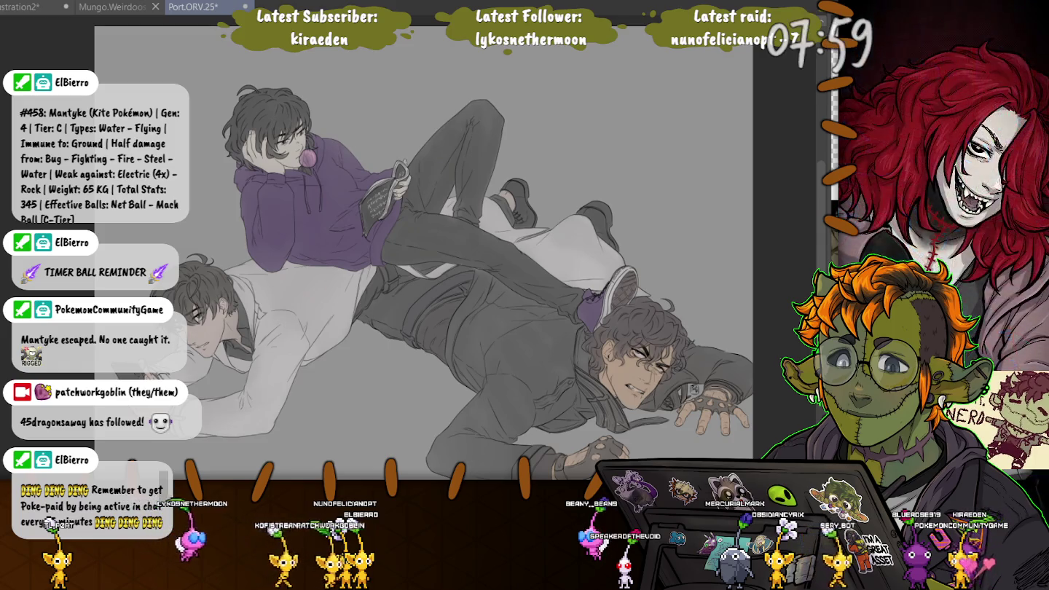
drag(634, 306, 677, 349)
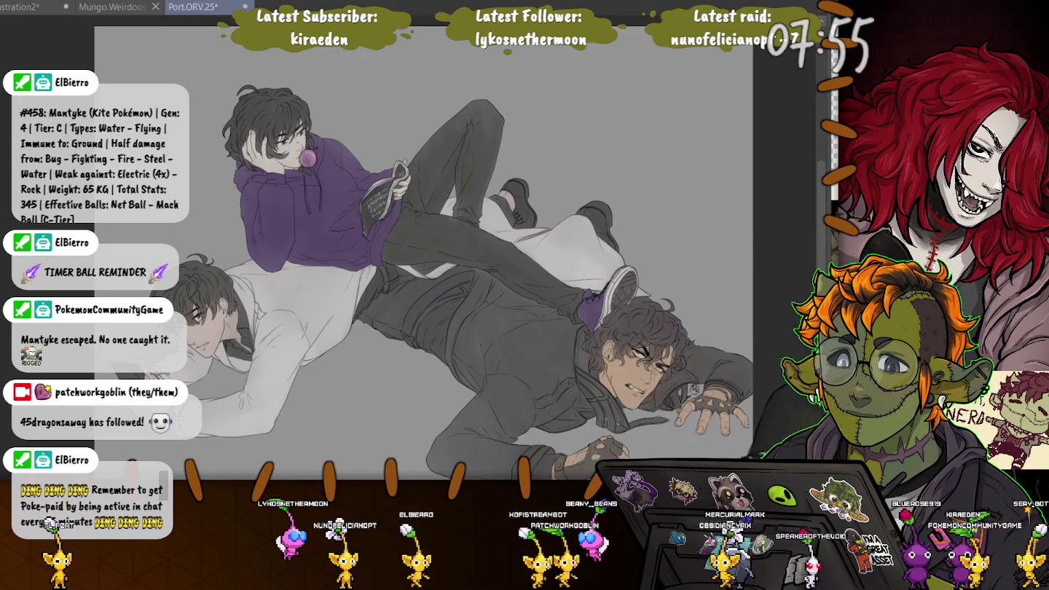
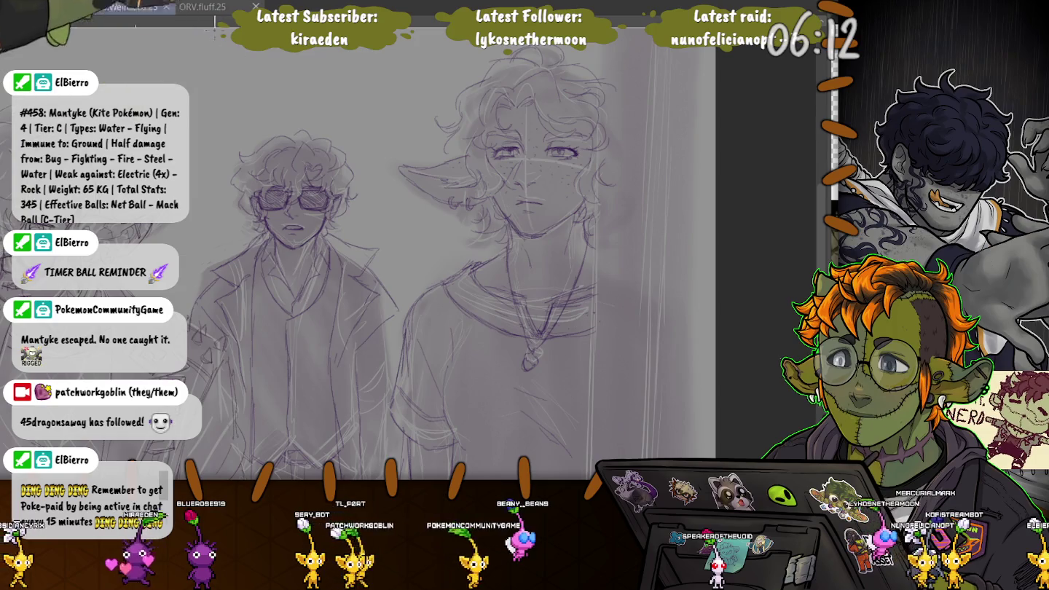
- Zoom in on the curly-haired figure's head in the ORV.fluff.25 sketch
scroll(381, 212, up, 3)
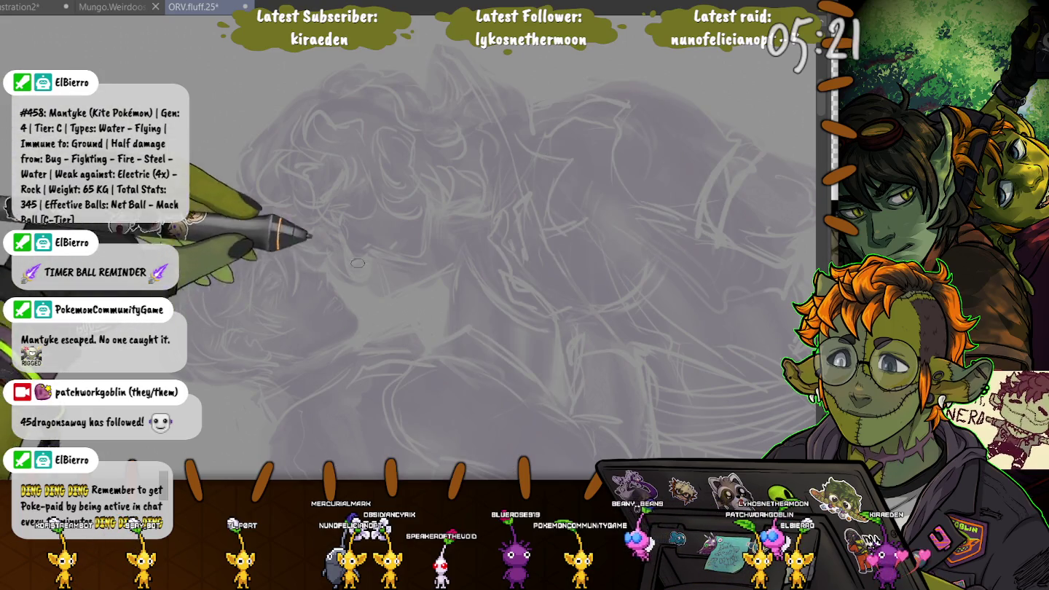
- Rotate the canvas and ink the purple face-side line with a short hook toward the chin
drag(184, 269, 453, 311)
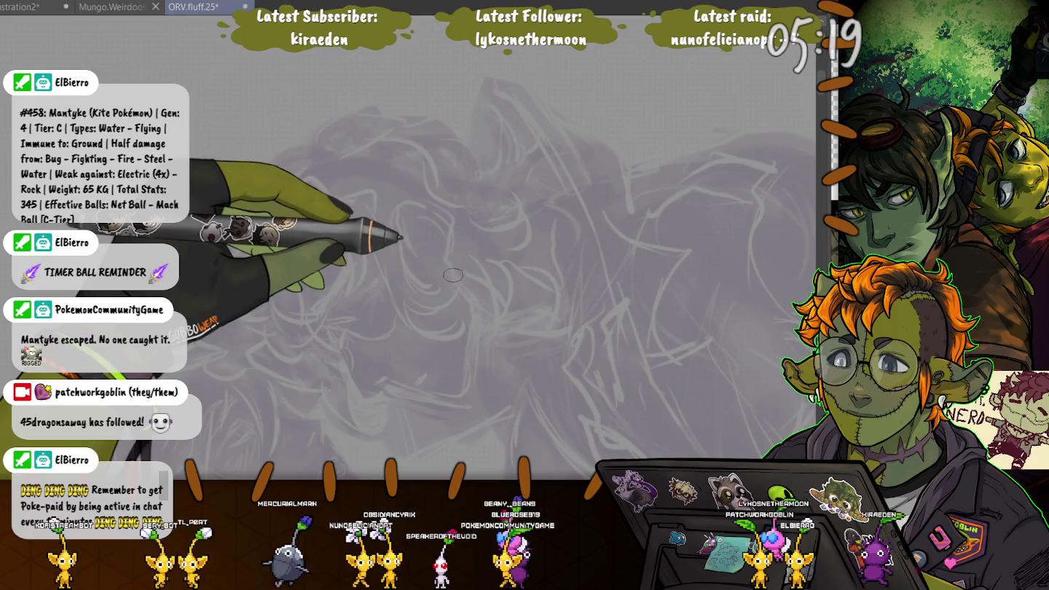
drag(451, 272, 466, 374)
drag(467, 318, 455, 409)
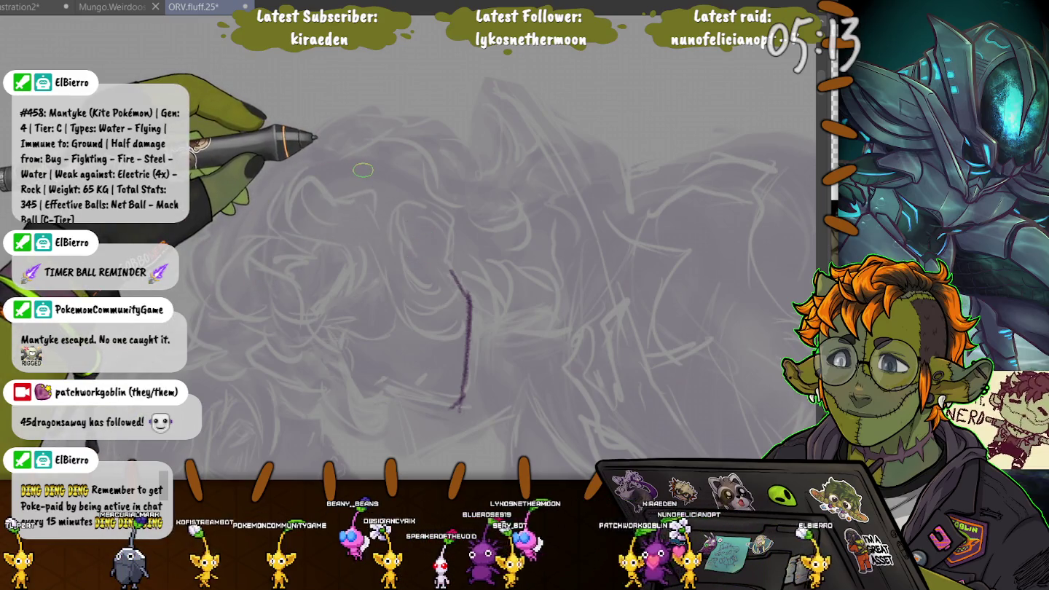
key(ctrl+z)
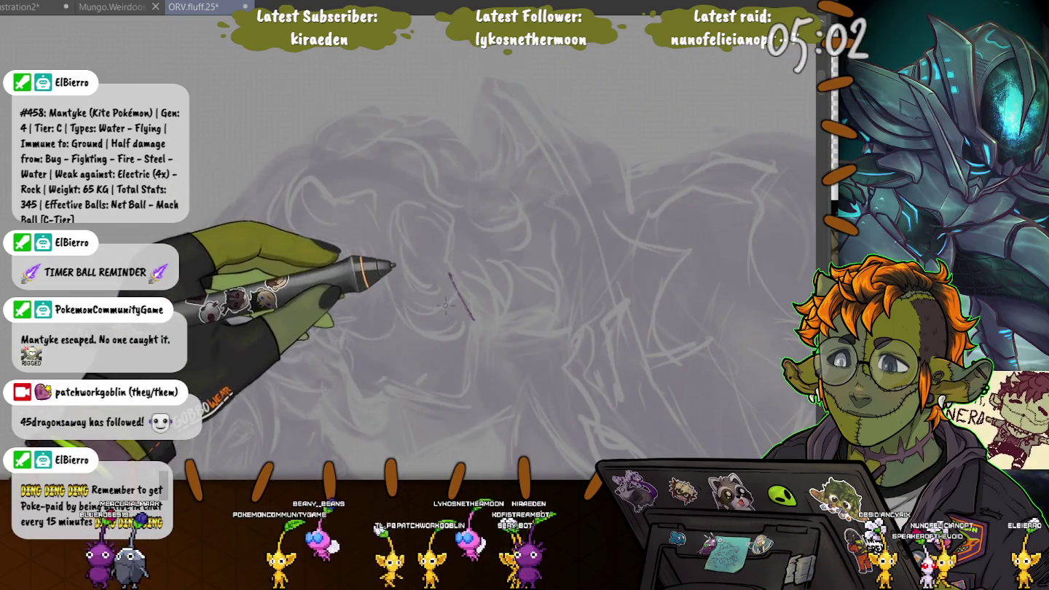
mouse_move(455, 279)
mouse_down()
mouse_move(475, 309)
mouse_move(474, 401)
mouse_move(457, 412)
mouse_up()
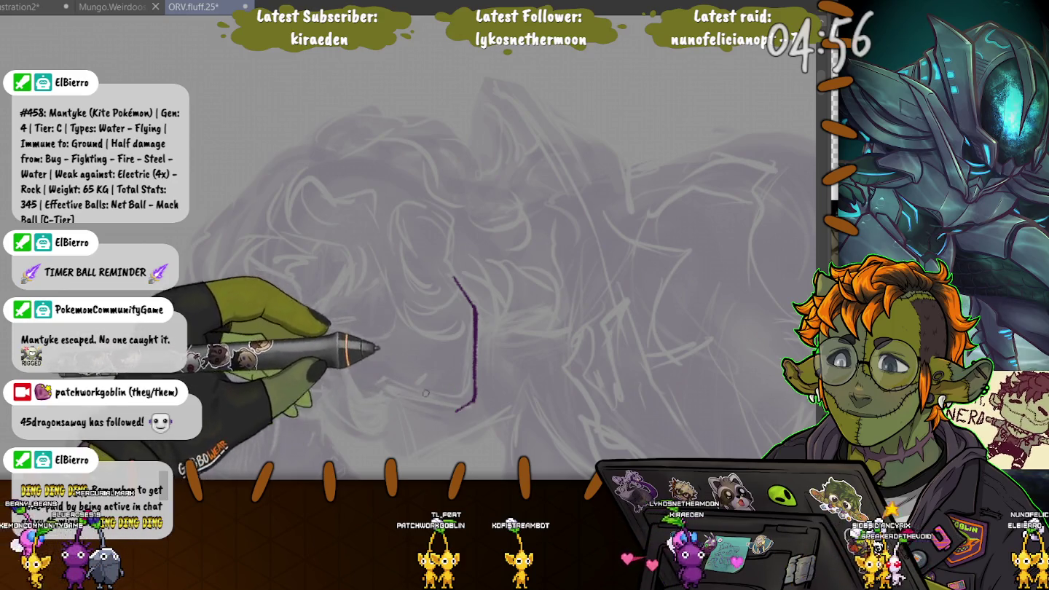
drag(421, 398, 410, 398)
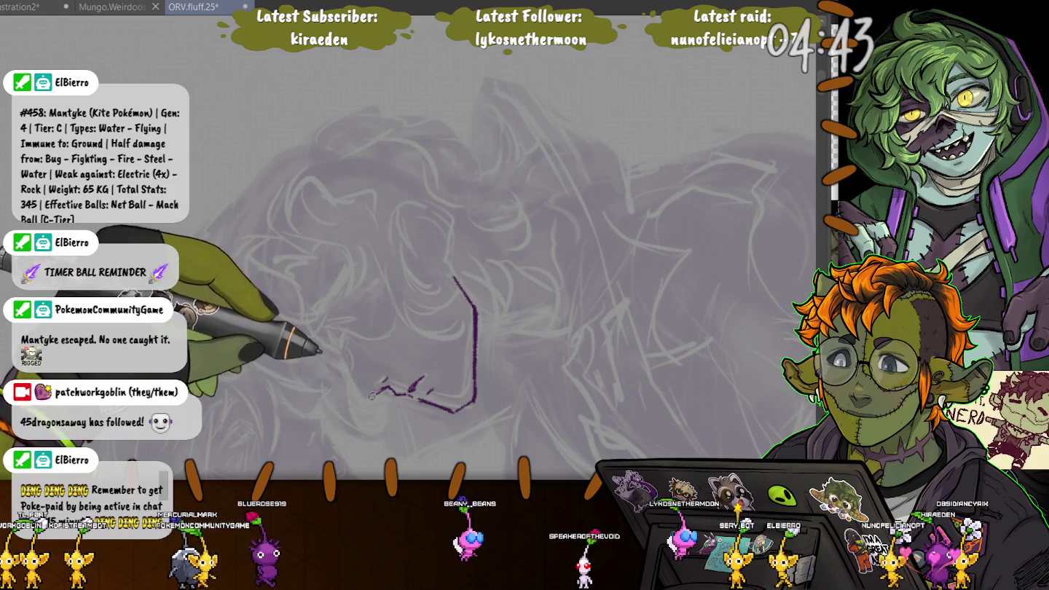
- Ink the leftward jawline stroke, then redo the chin stroke so it joins the face line
drag(369, 395, 344, 352)
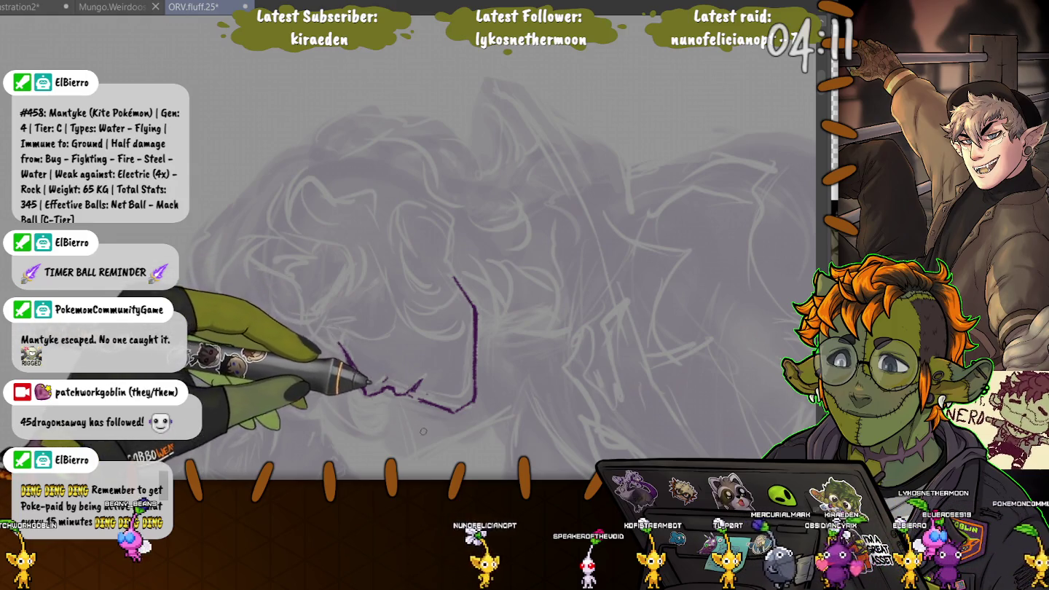
drag(410, 388, 422, 379)
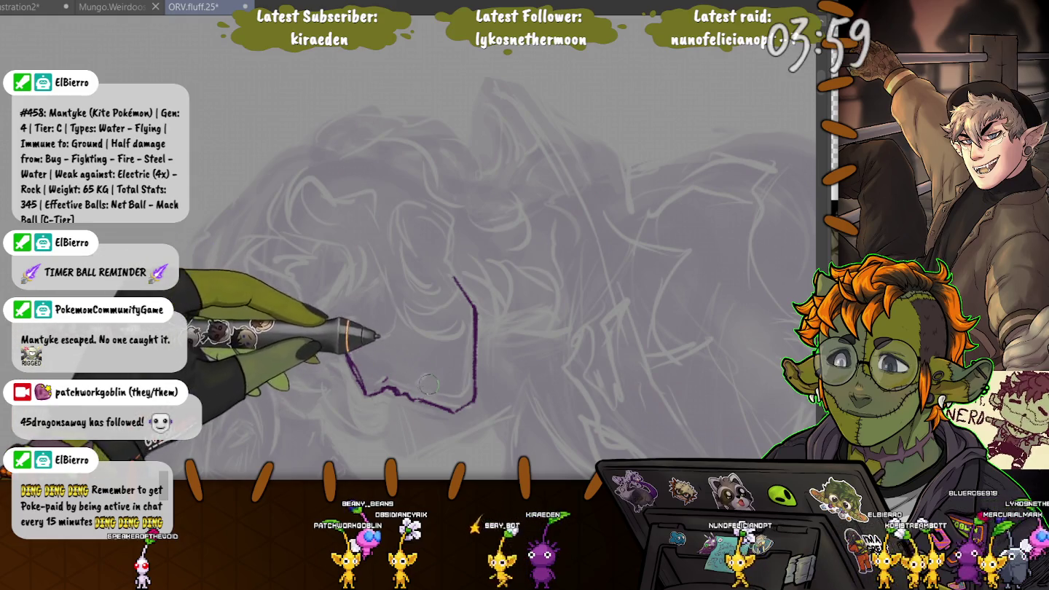
key(ctrl+z)
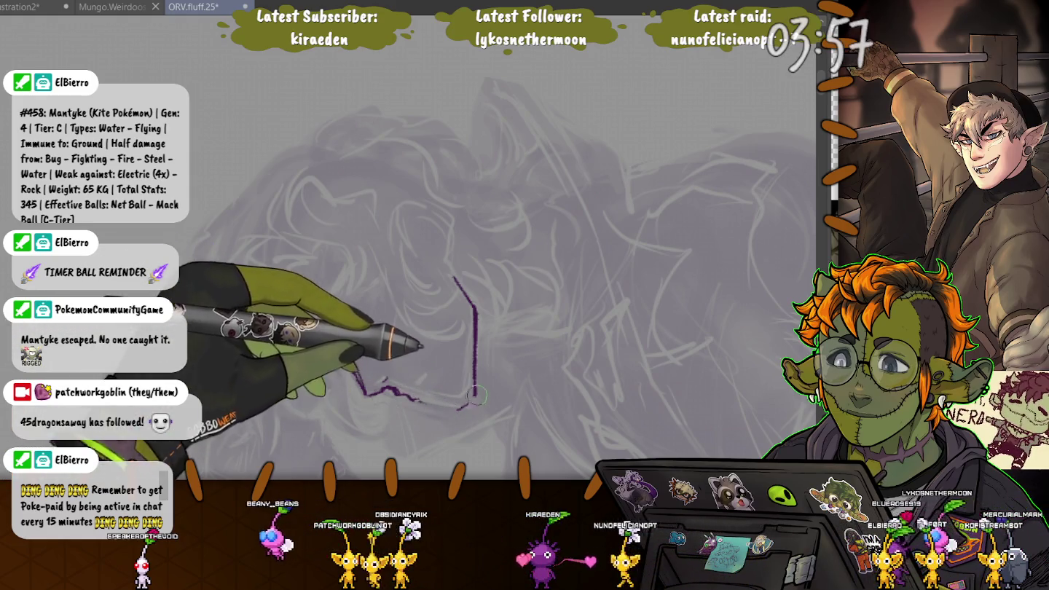
drag(419, 401, 339, 344)
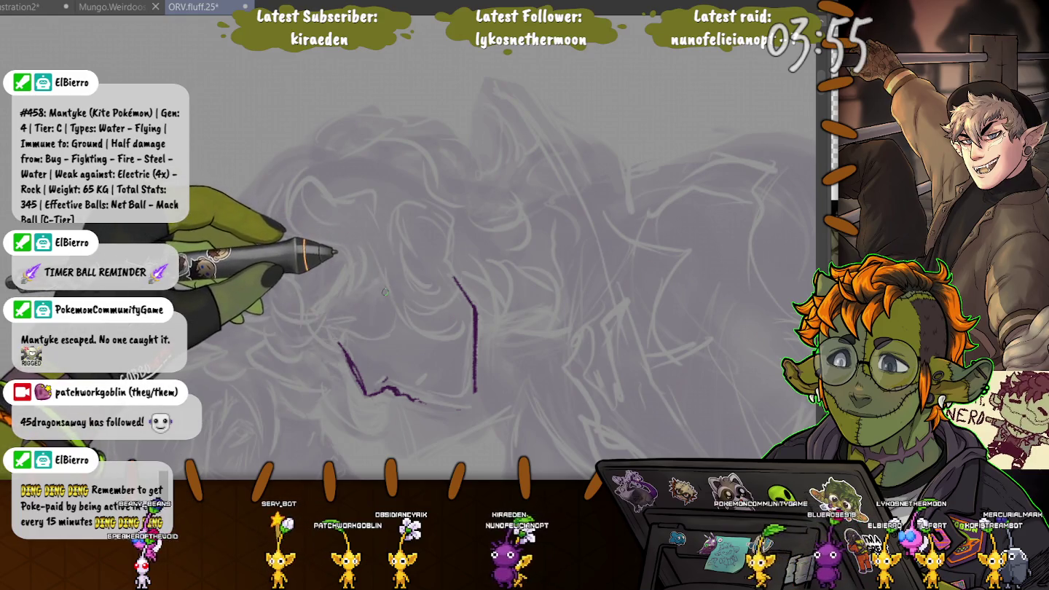
- Mirror the canvas view and rework the chin strokes, undoing the last three attempts
key(m)
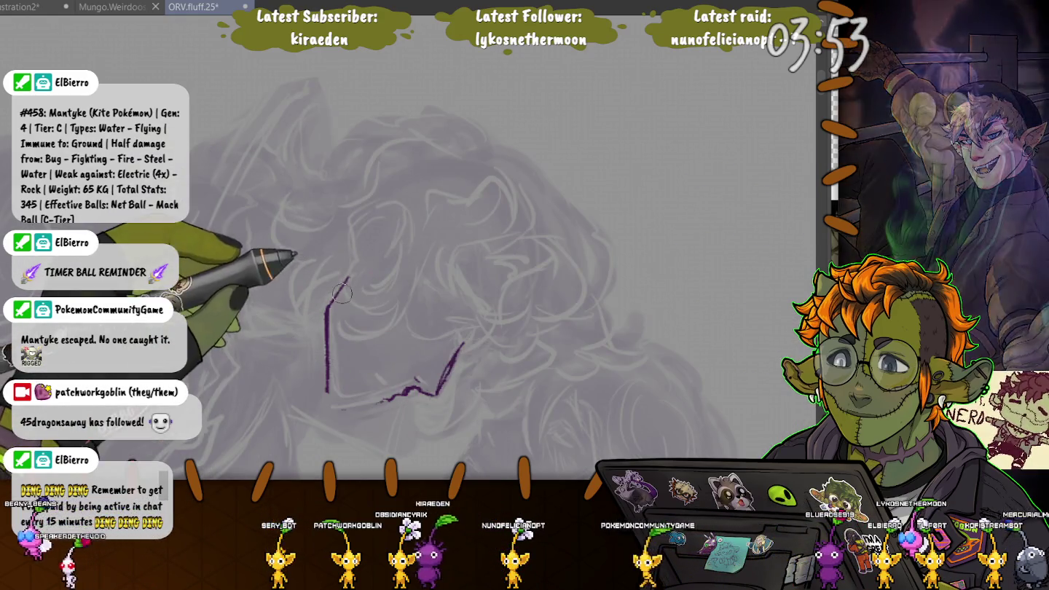
drag(347, 279, 331, 313)
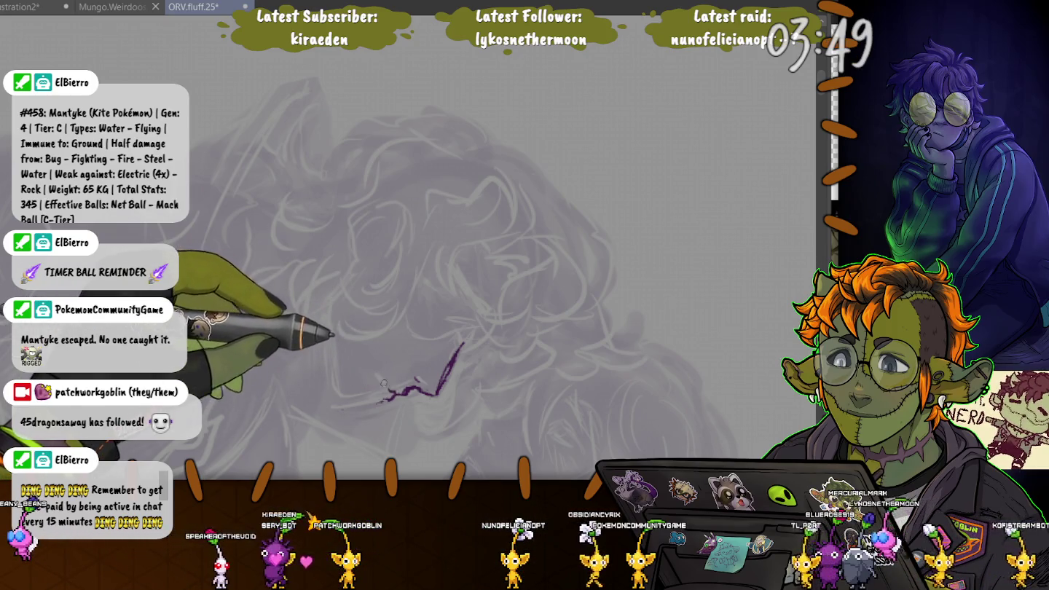
drag(386, 388, 376, 377)
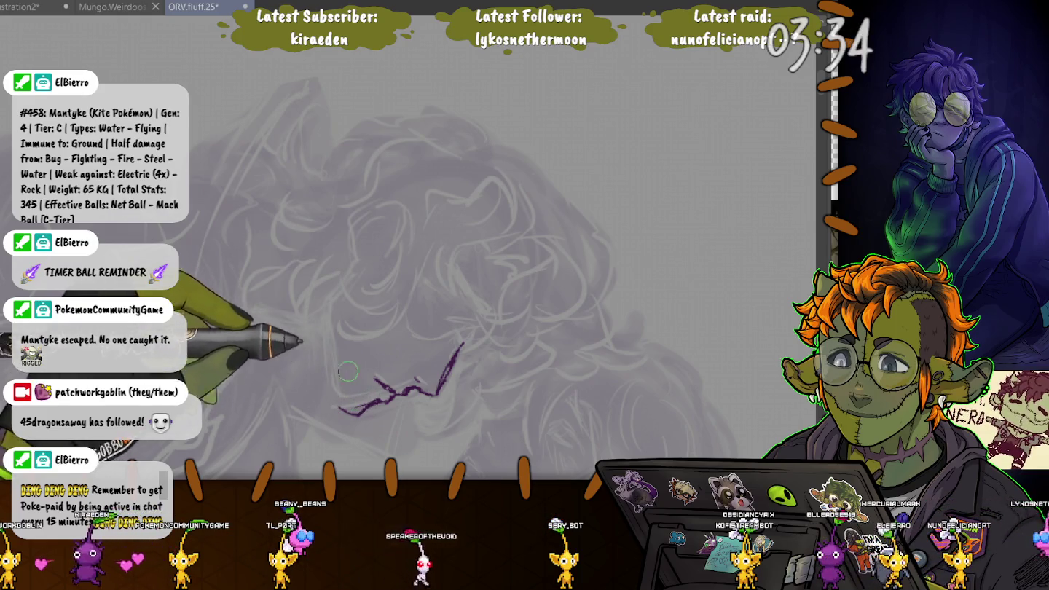
drag(348, 380, 338, 414)
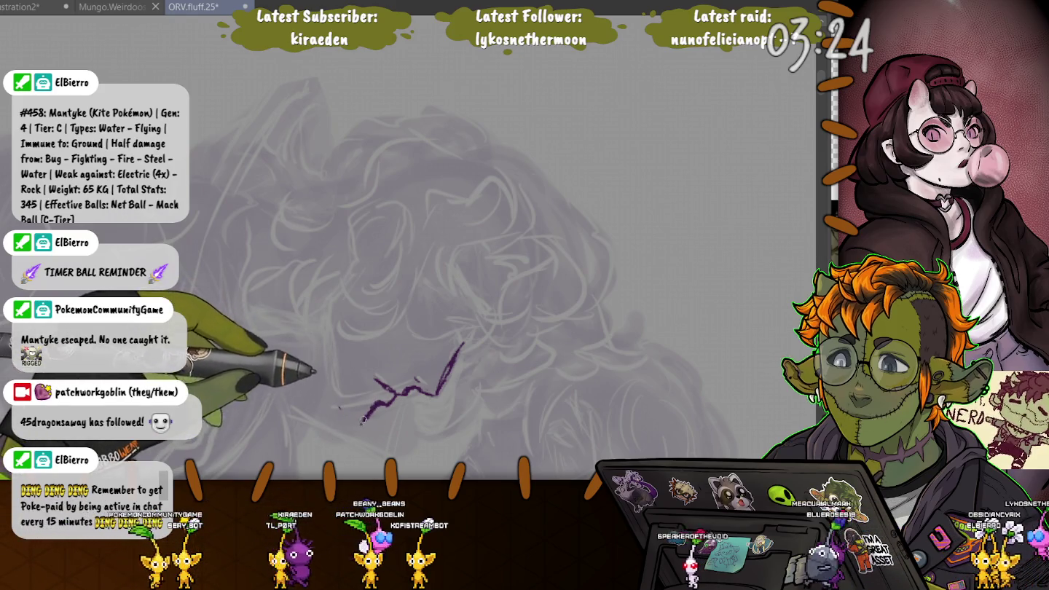
drag(332, 404, 321, 315)
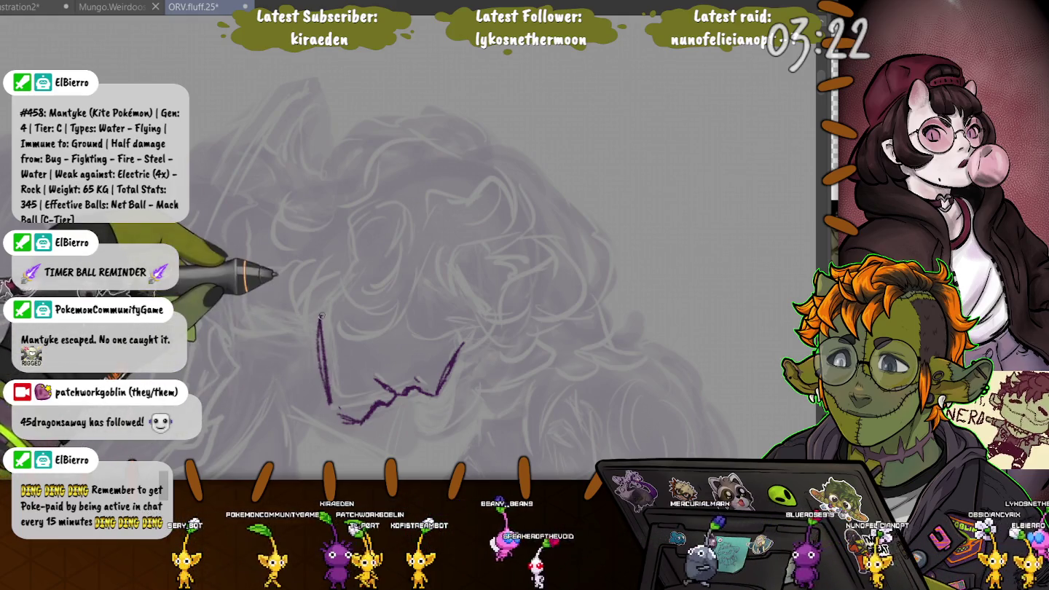
key(ctrl+z)
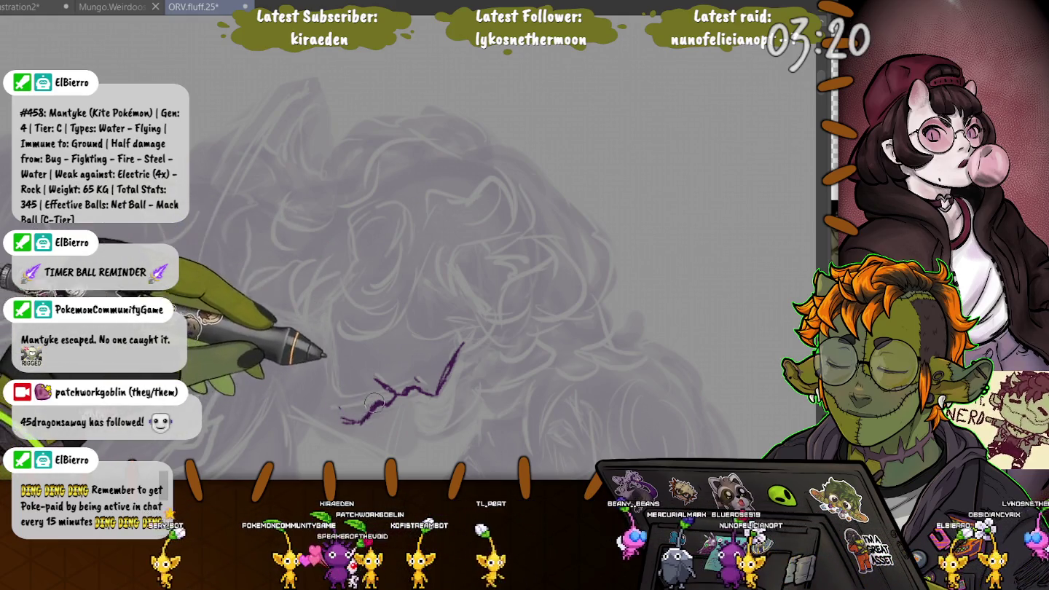
key(ctrl+z)
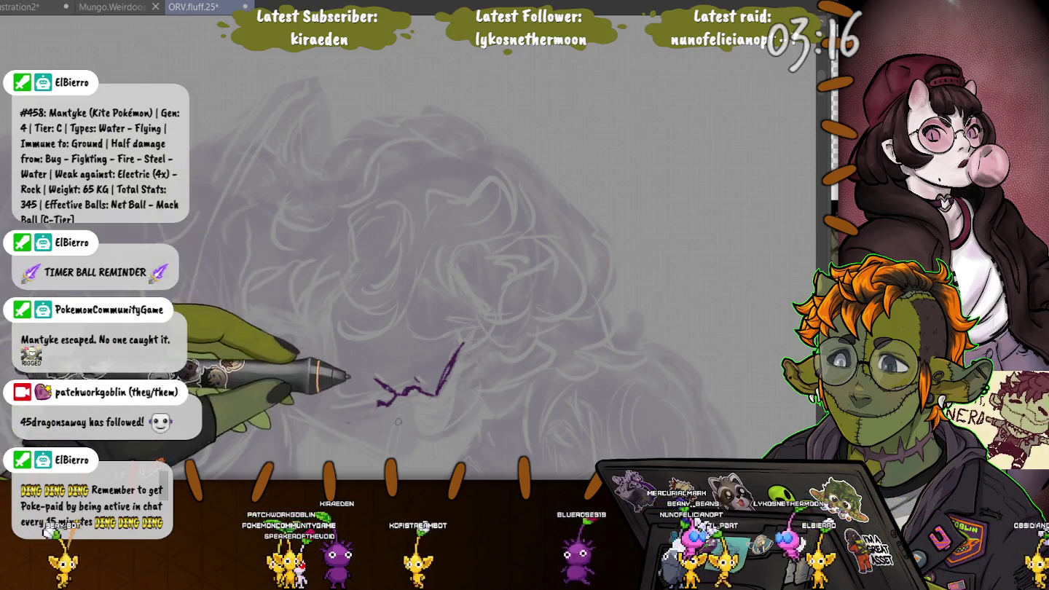
key(ctrl+z)
key(ctrl+z)
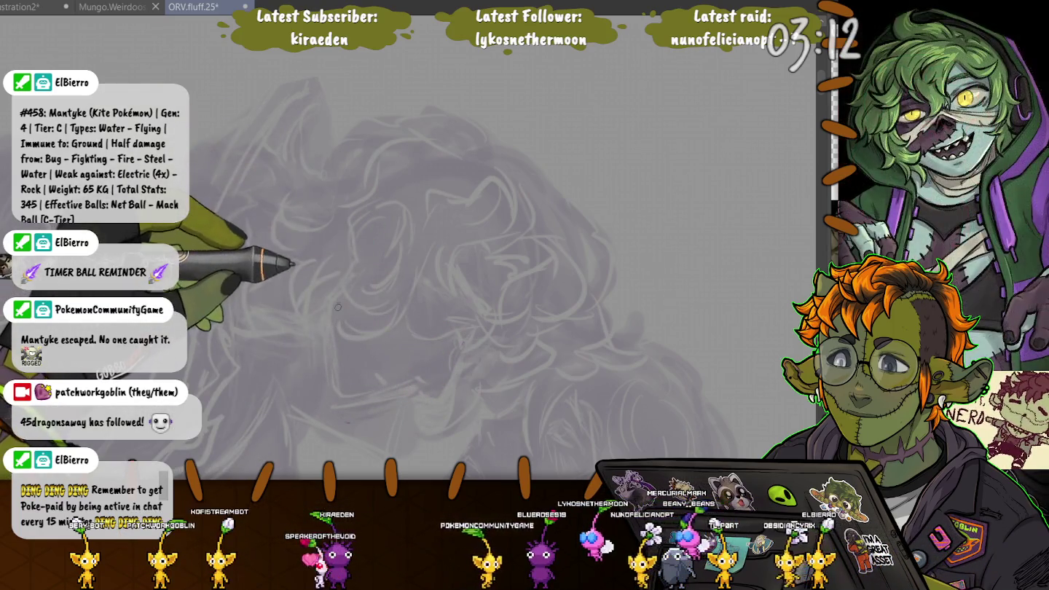
- Ink the lower-right jaw curve and extend the left face line upward in purple
drag(356, 277, 336, 300)
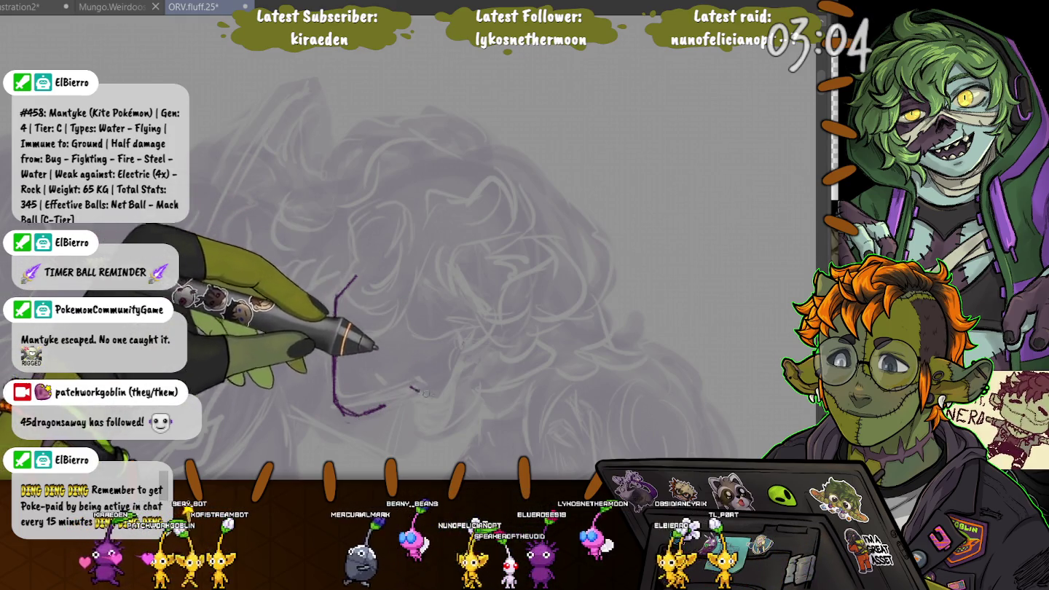
drag(410, 386, 433, 397)
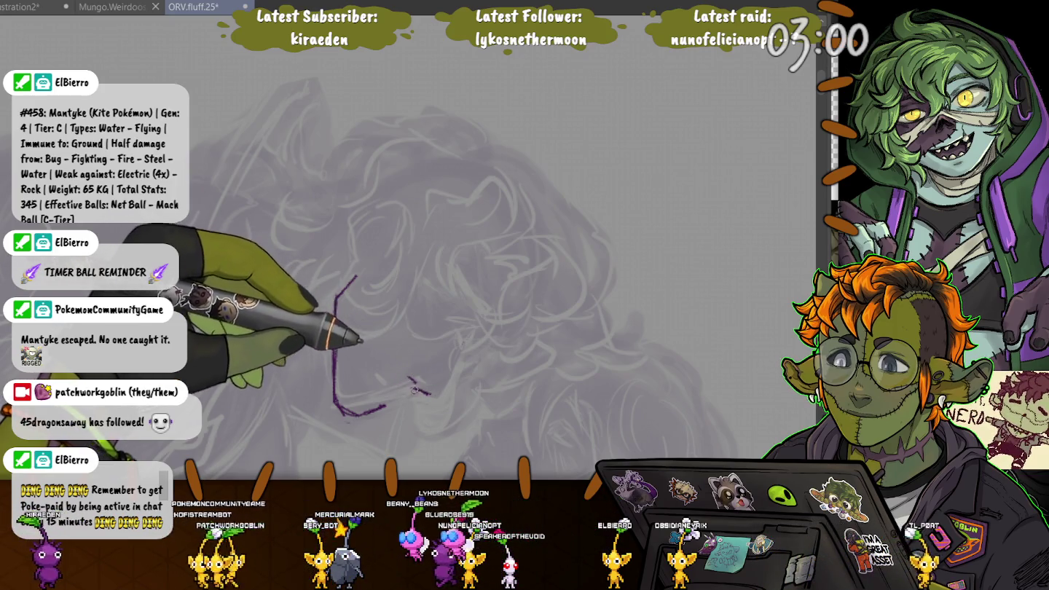
drag(431, 393, 450, 363)
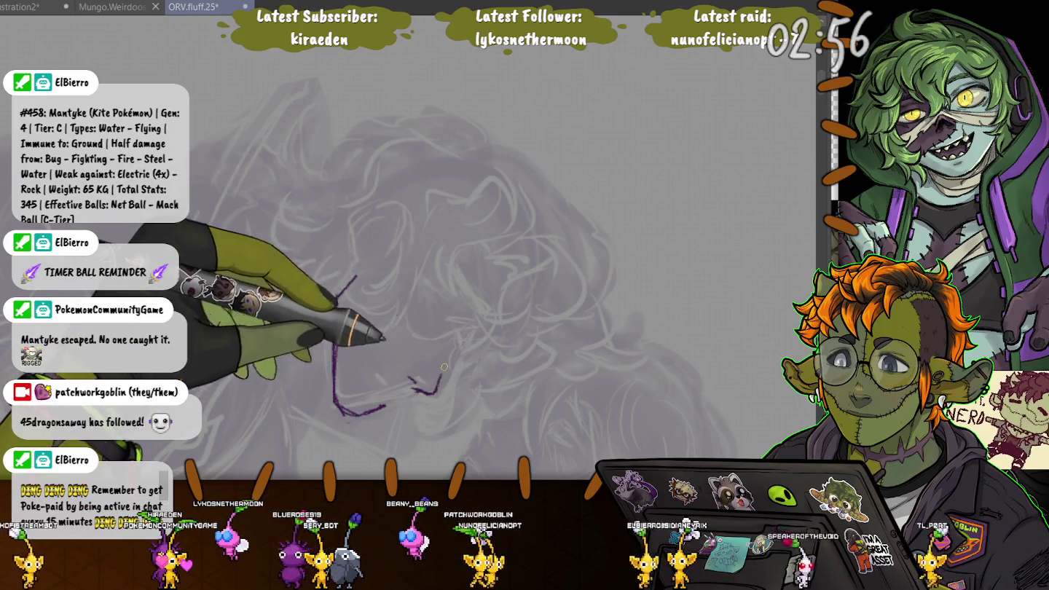
drag(449, 362, 469, 347)
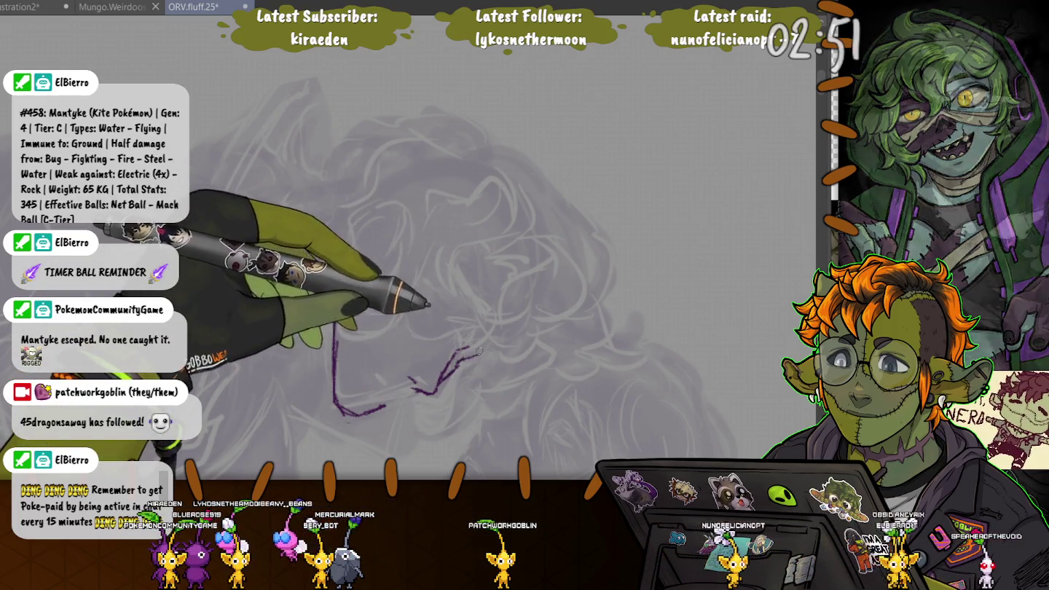
drag(441, 379, 486, 350)
drag(356, 277, 336, 336)
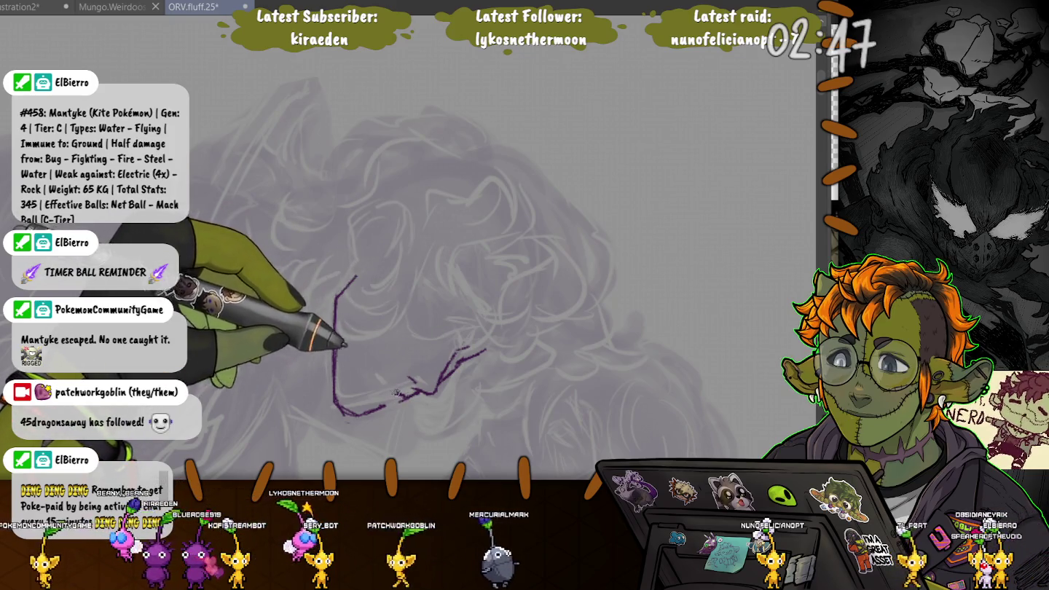
drag(377, 375, 397, 396)
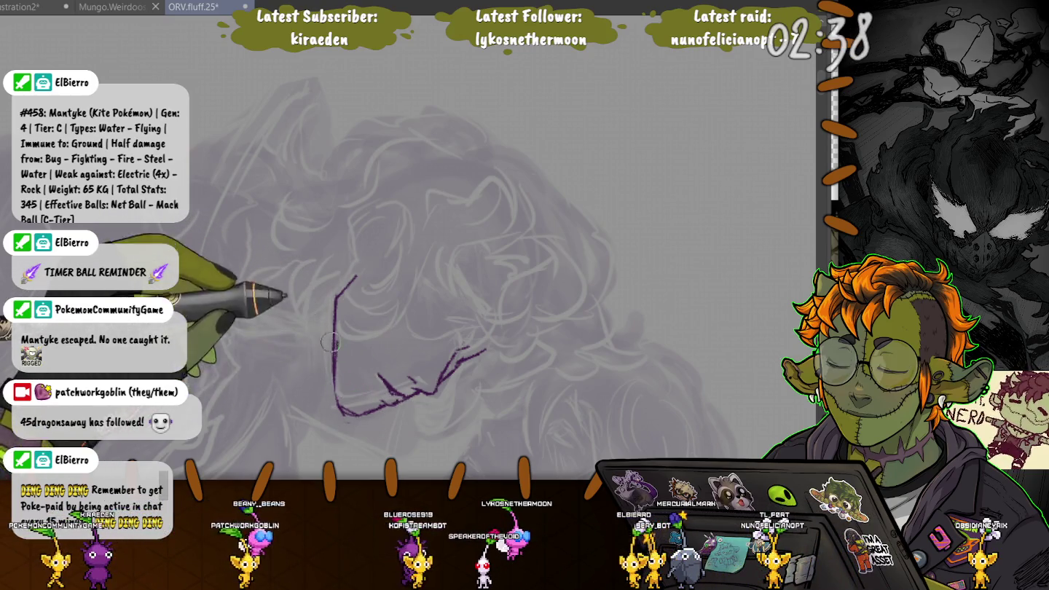
- Erase and redraw the left face line, then ink the curved arch of the glasses
drag(330, 337, 340, 391)
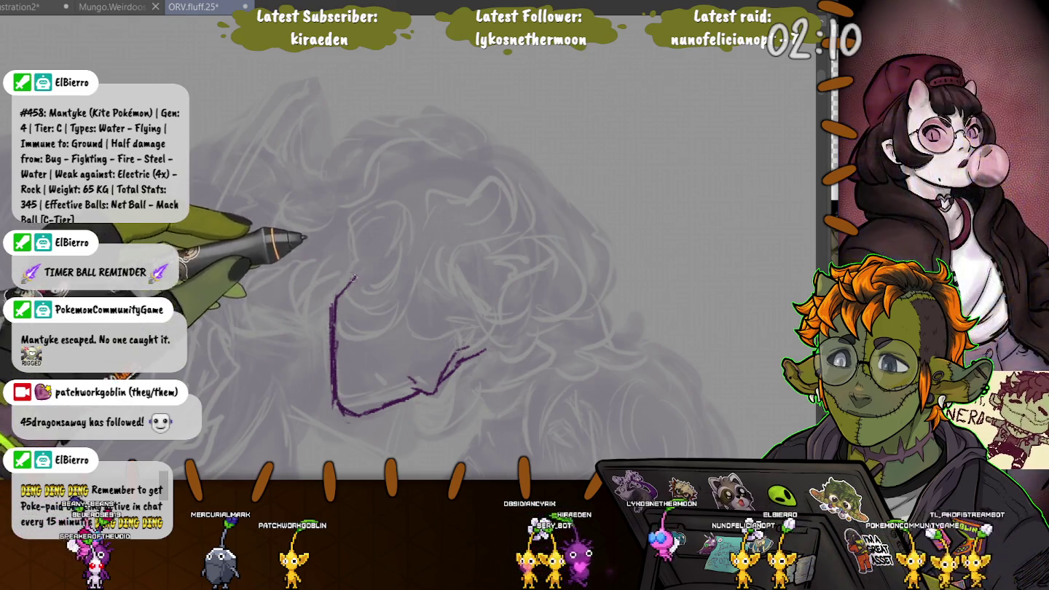
drag(356, 279, 332, 383)
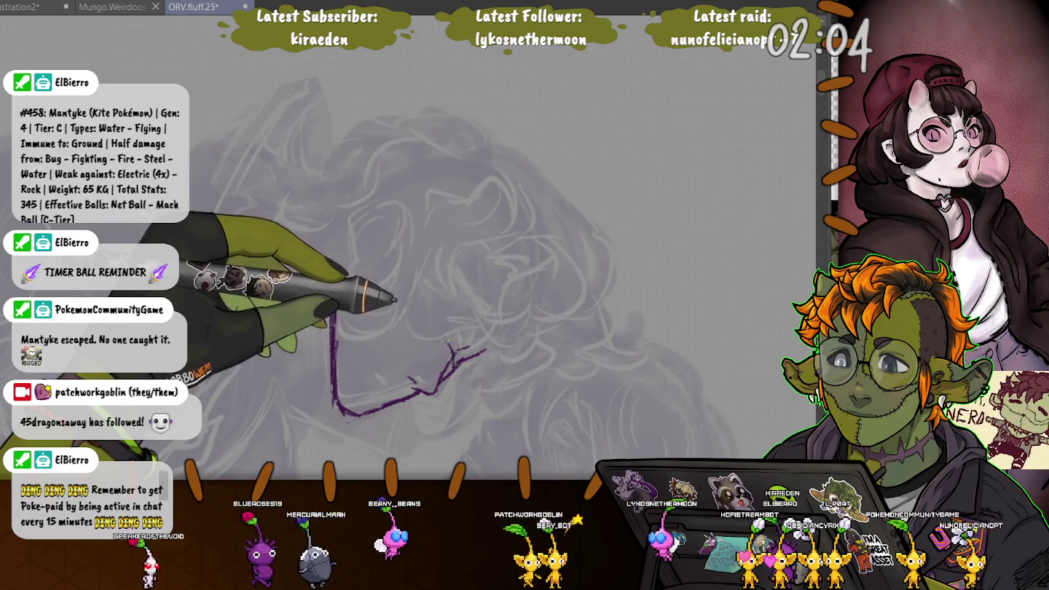
drag(500, 339, 461, 336)
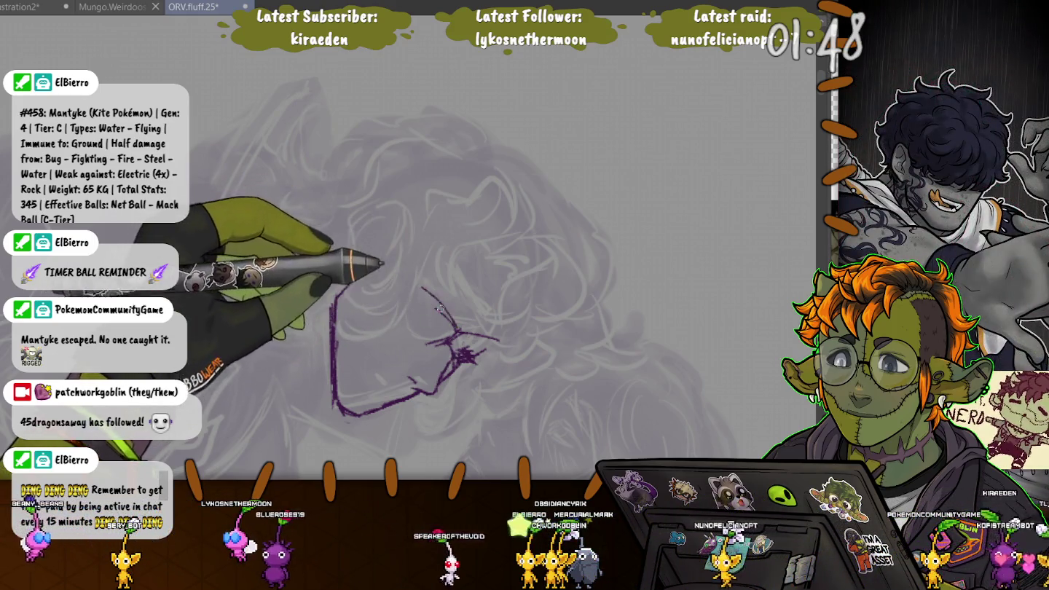
mouse_move(397, 312)
mouse_down()
mouse_move(459, 331)
mouse_move(355, 276)
mouse_move(397, 306)
mouse_move(409, 265)
mouse_up()
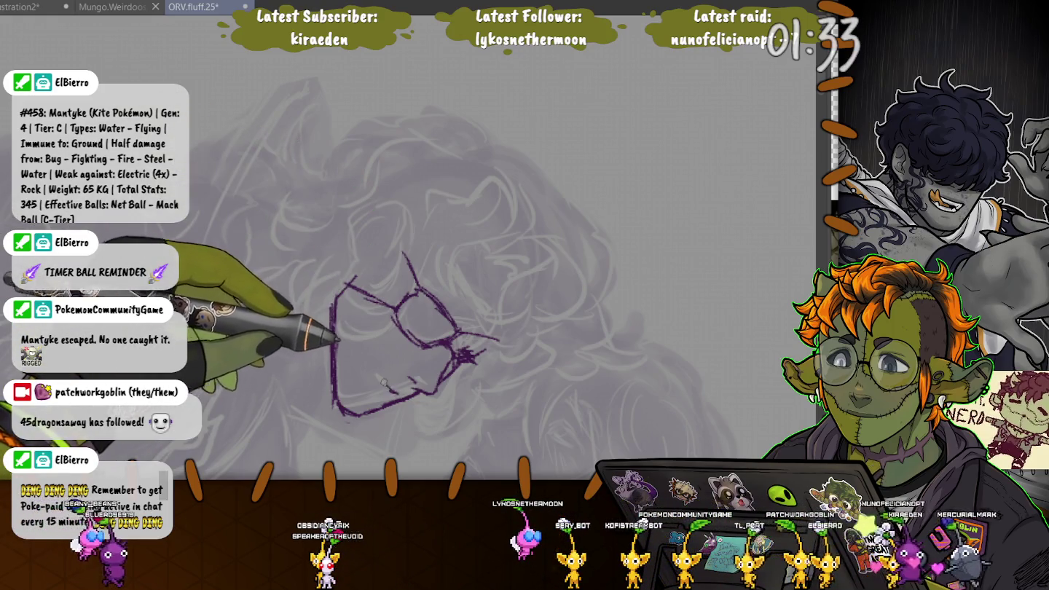
- Add a short stroke near the jaw and reshape the ear outline into a smoother arc
drag(398, 393, 376, 376)
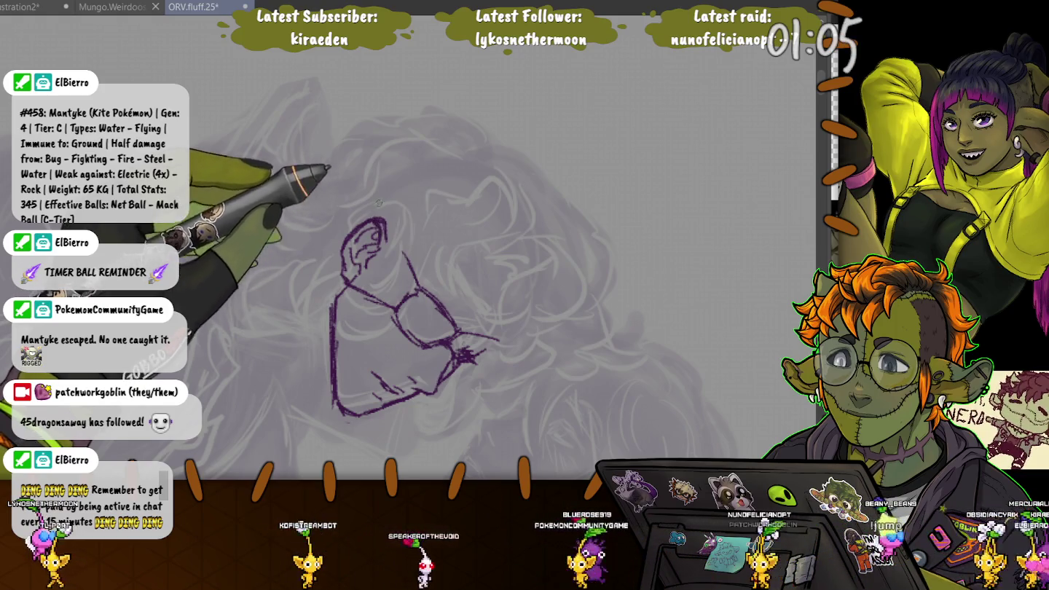
drag(344, 252, 384, 223)
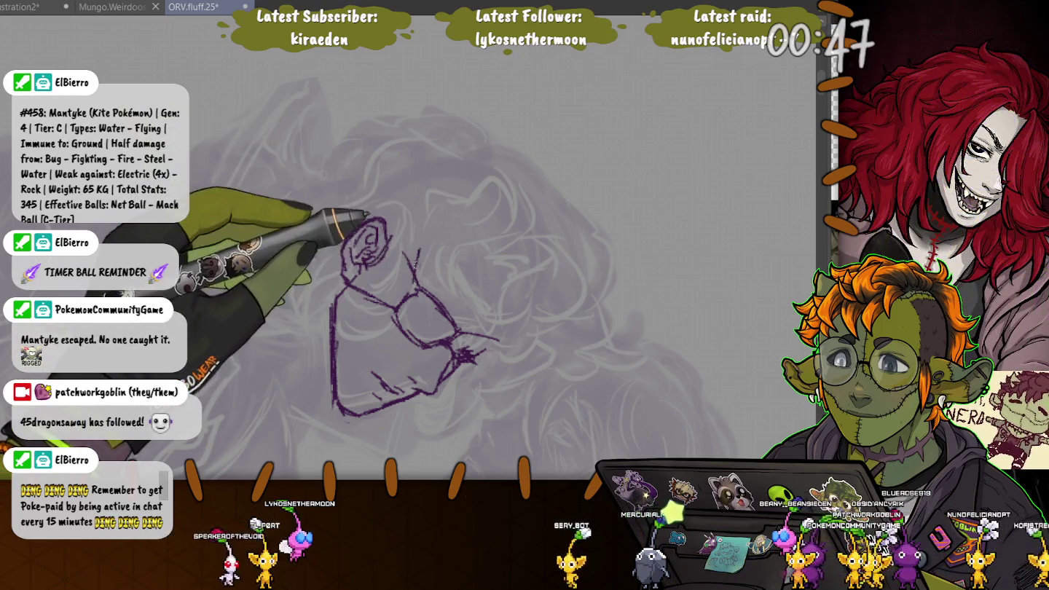
- Ink a line beside the glasses, a small eye stroke, and strokes out from the face's left side
drag(419, 252, 412, 299)
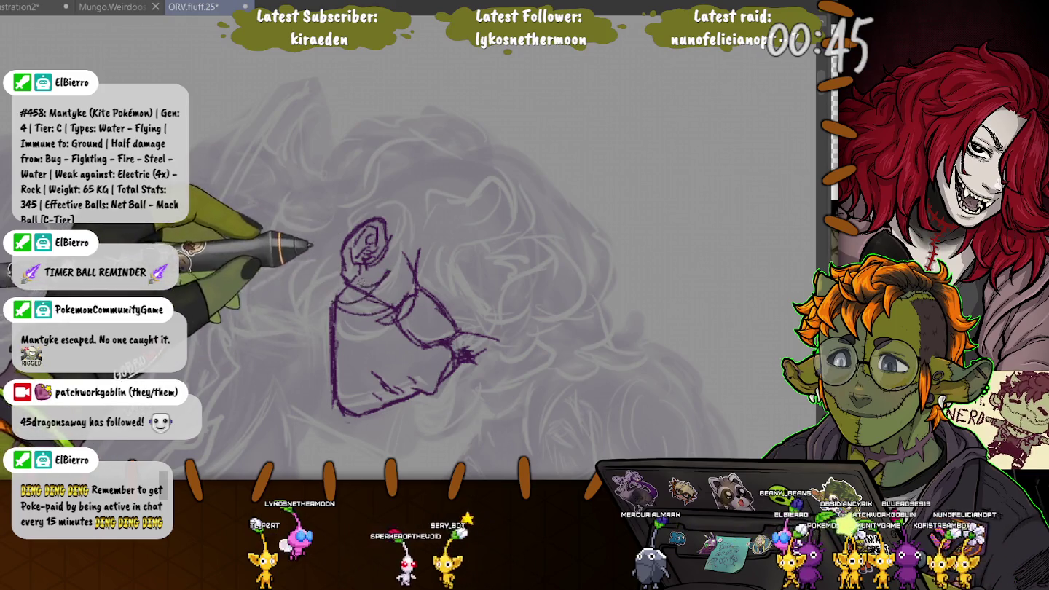
drag(382, 255, 377, 270)
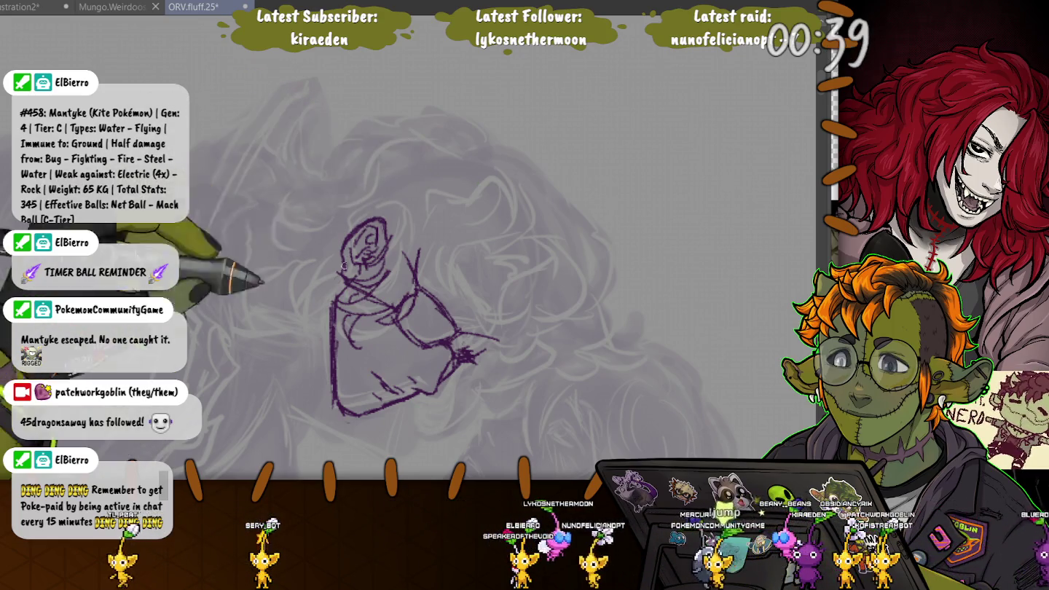
drag(325, 288, 271, 304)
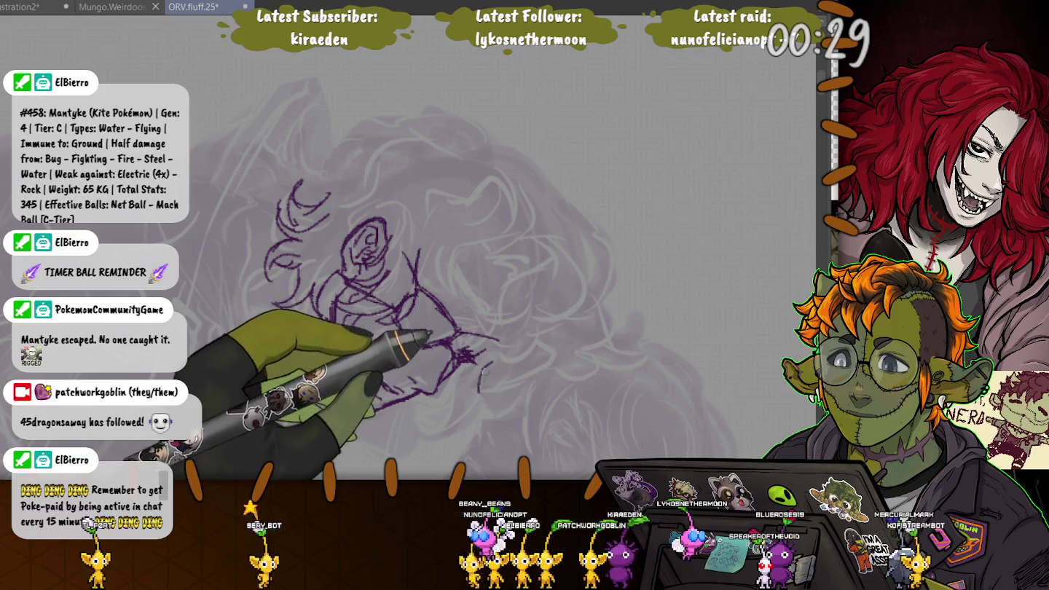
drag(482, 365, 457, 416)
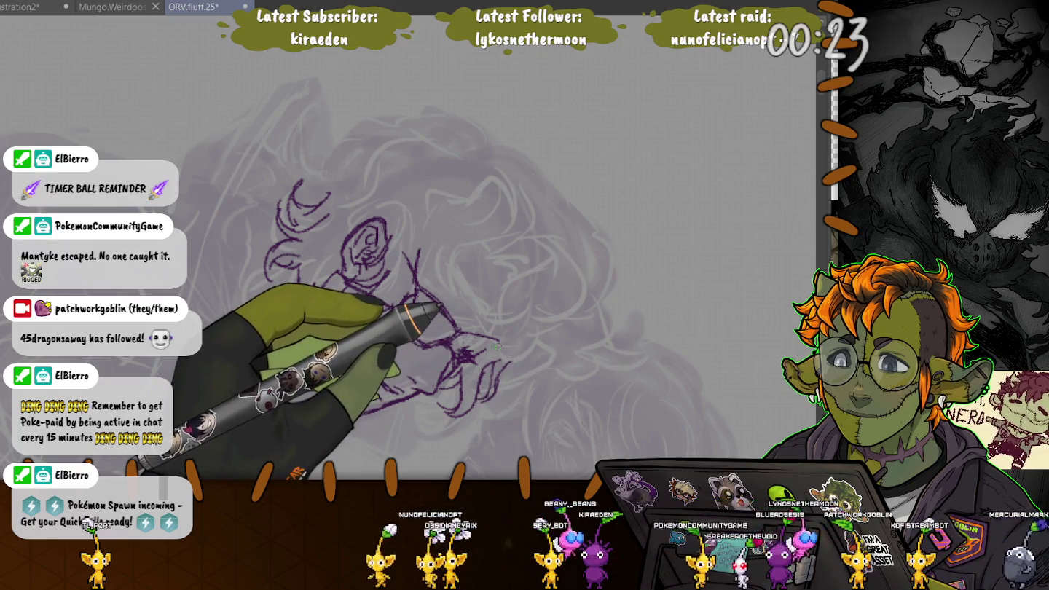
- Flip the canvas view horizontally to check the inked face
key(m)
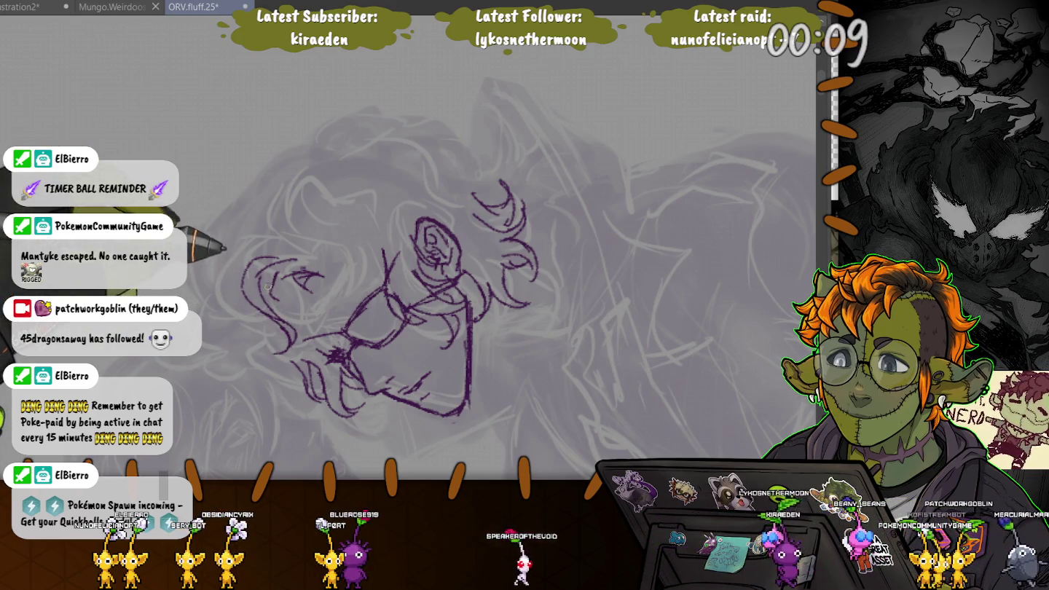
- Ink curly purple hair strokes along the left side and over the head, ending with a top curl
drag(321, 278, 337, 284)
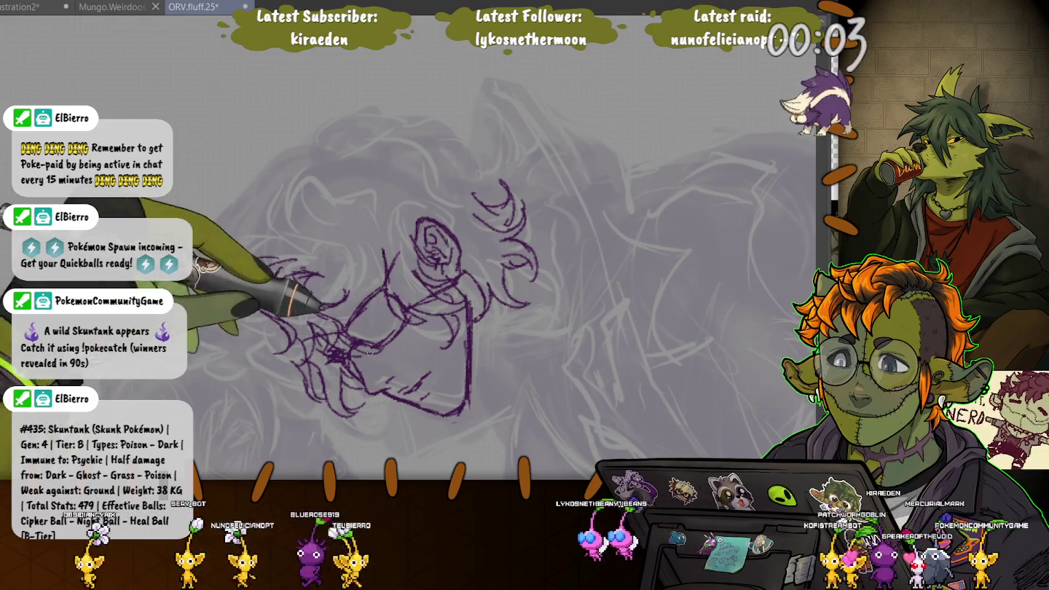
drag(247, 285, 290, 303)
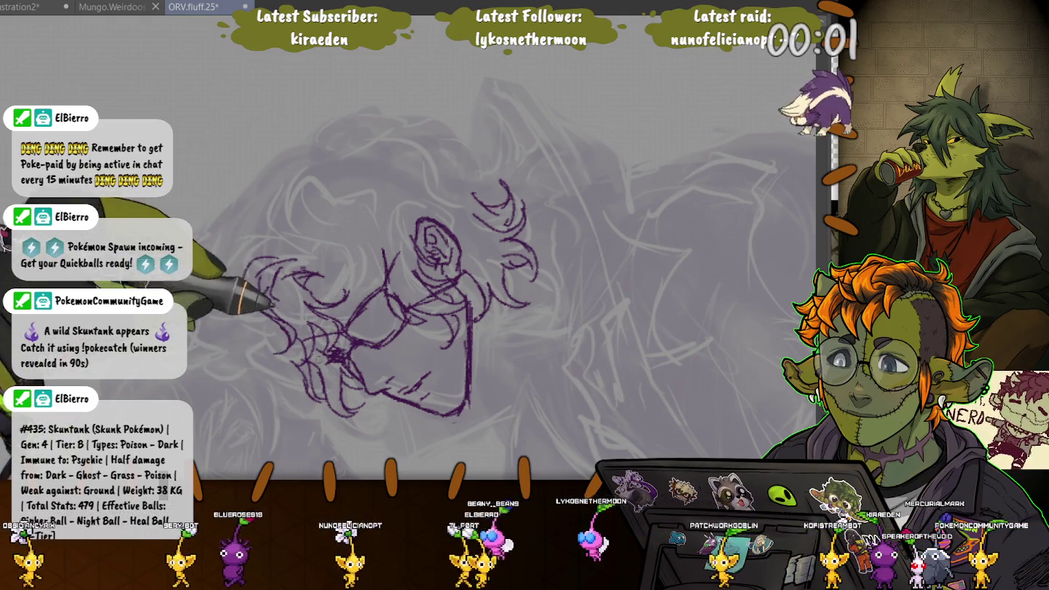
drag(245, 264, 266, 292)
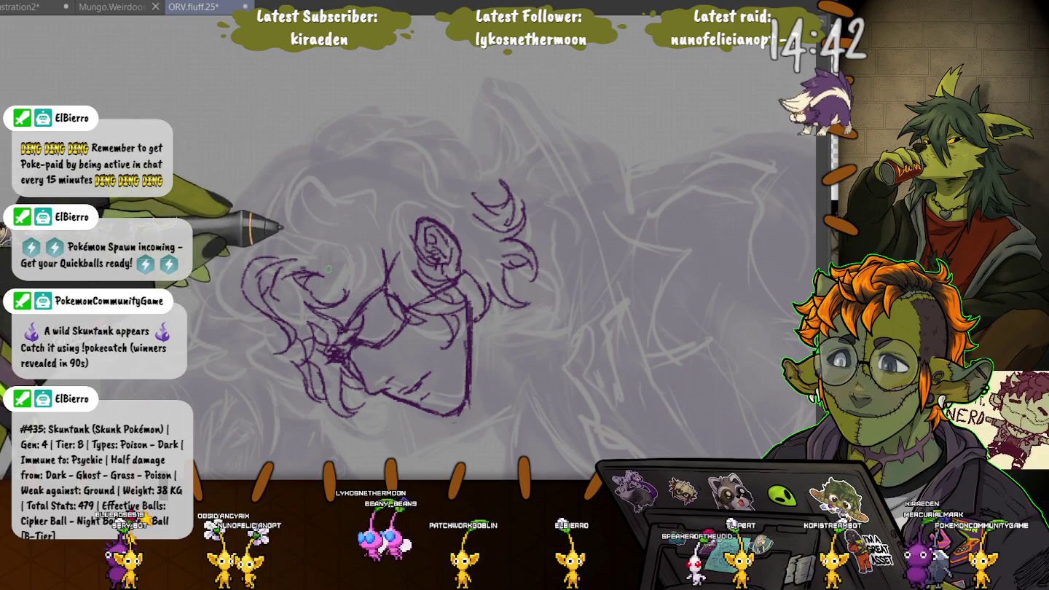
drag(330, 268, 343, 224)
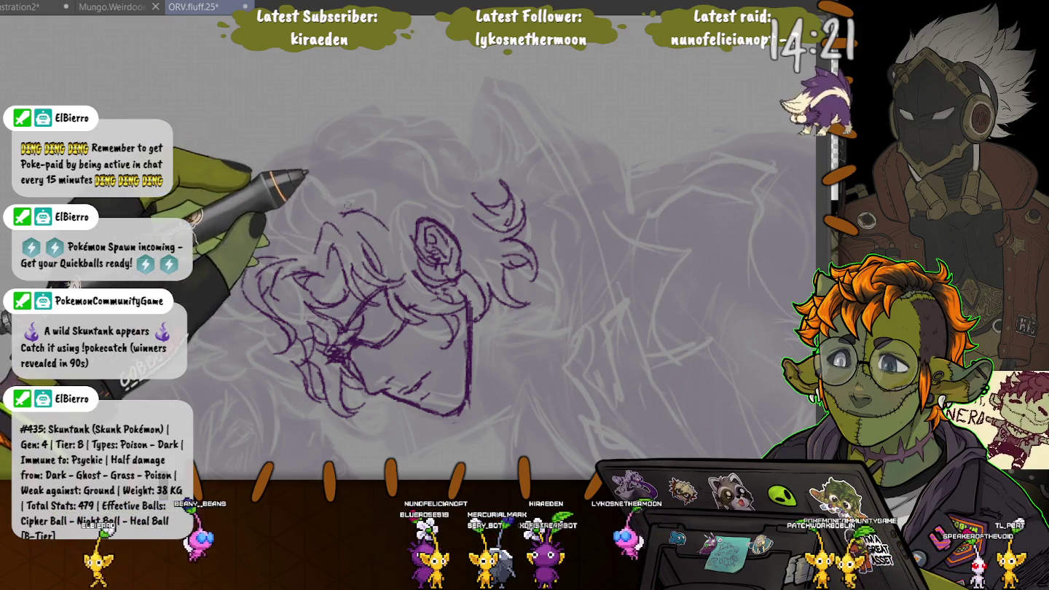
mouse_move(344, 215)
mouse_down()
mouse_move(372, 197)
mouse_move(379, 233)
mouse_up()
mouse_move(320, 247)
mouse_down()
mouse_move(248, 292)
mouse_move(255, 306)
mouse_up()
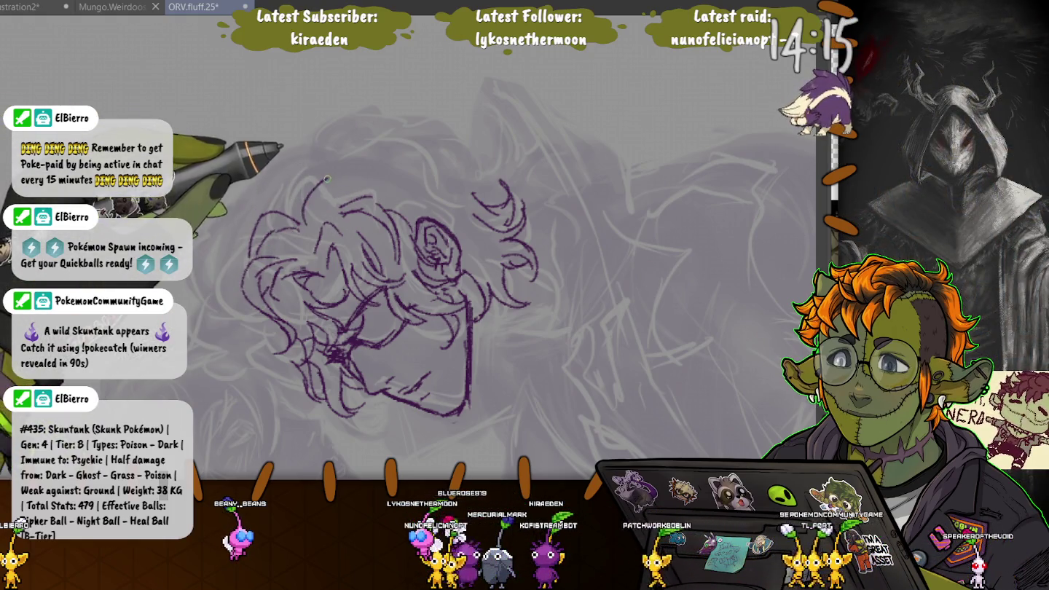
mouse_move(298, 178)
mouse_down()
mouse_move(265, 150)
mouse_move(248, 191)
mouse_up()
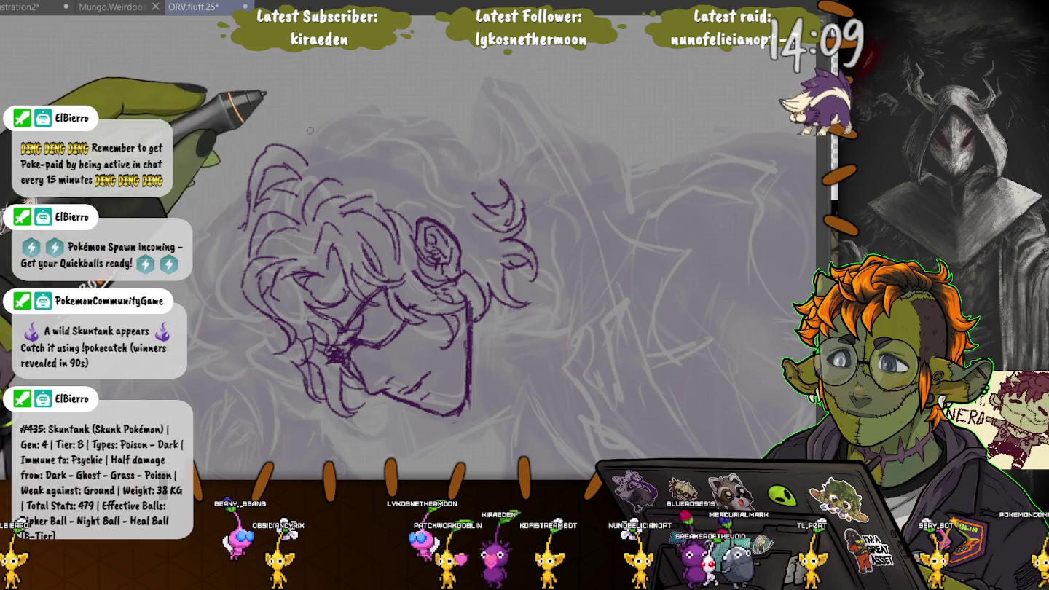
drag(348, 118, 309, 144)
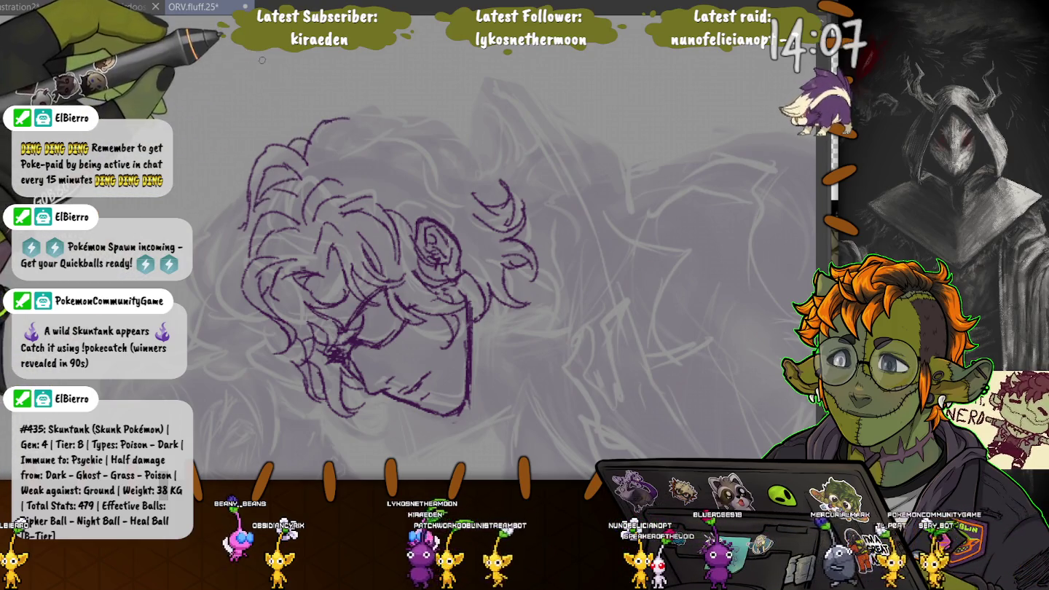